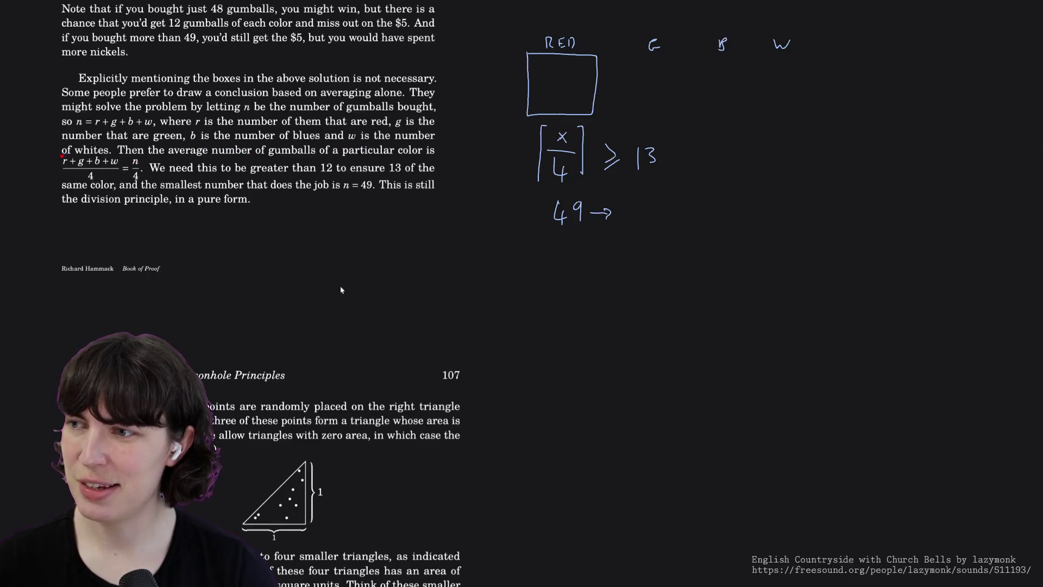
- Bracket the averaging-gumballs fraction, undoing a stray scribble beside it
mouse_move(61, 156)
left_mouse_down()
mouse_move(56, 180)
mouse_move(66, 177)
left_mouse_up()
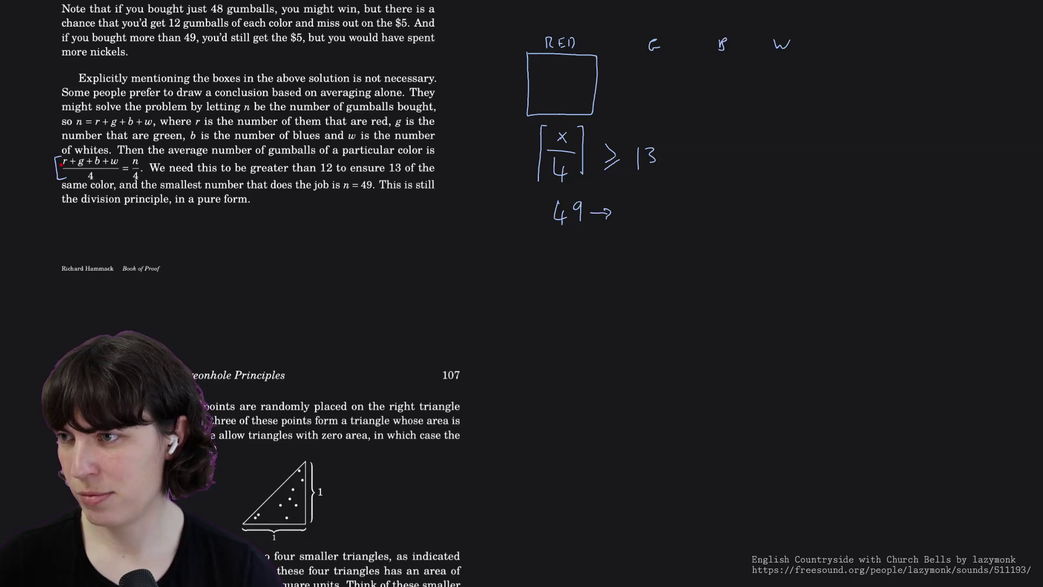
left_click_drag(49, 163, 47, 171)
key("ctrl+z")
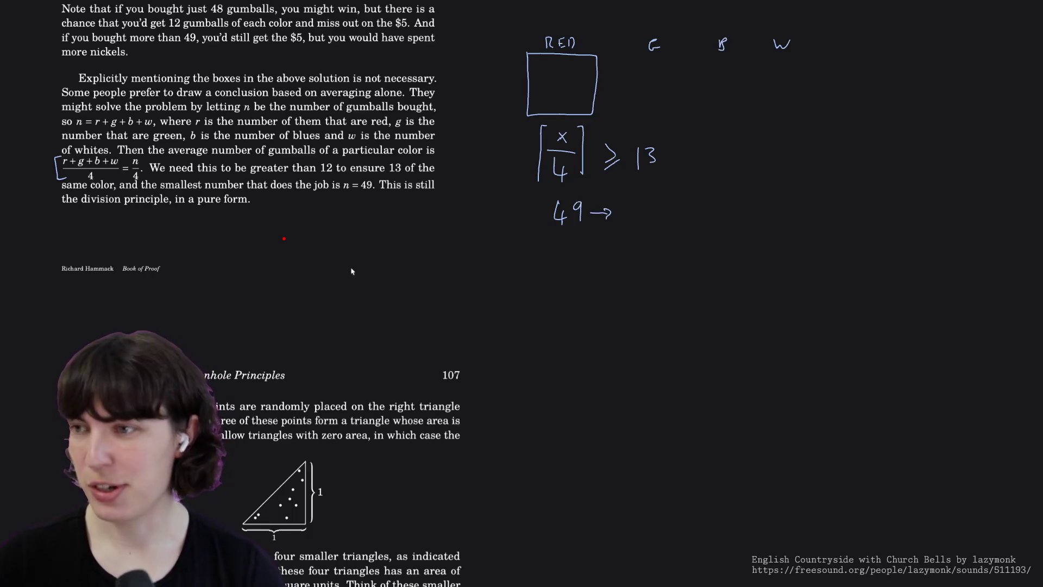
- Undo the bracket and scroll down to Example 3.26 on page 107
scroll(351, 272, "down", 1)
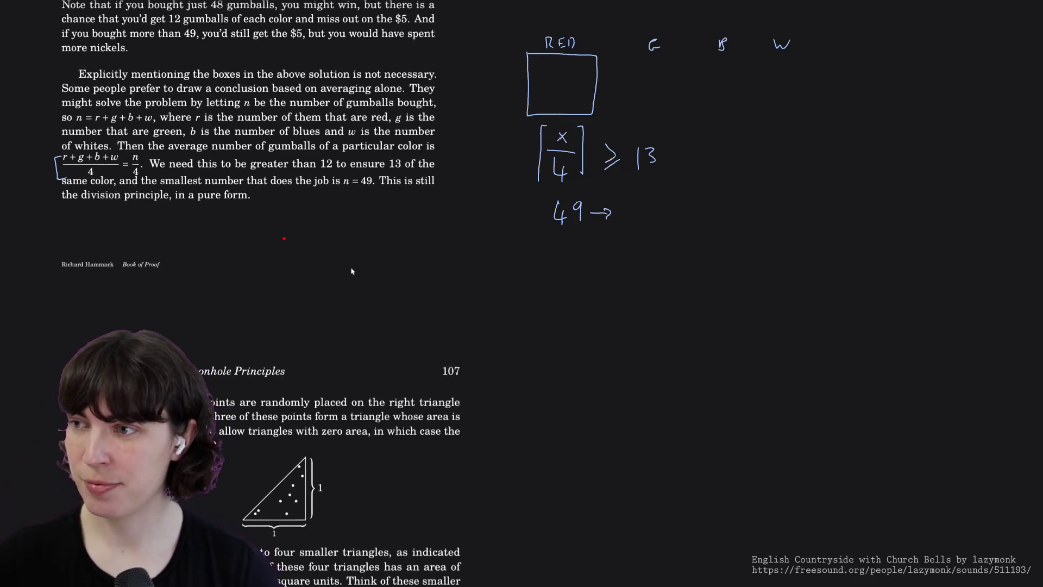
key("ctrl+z")
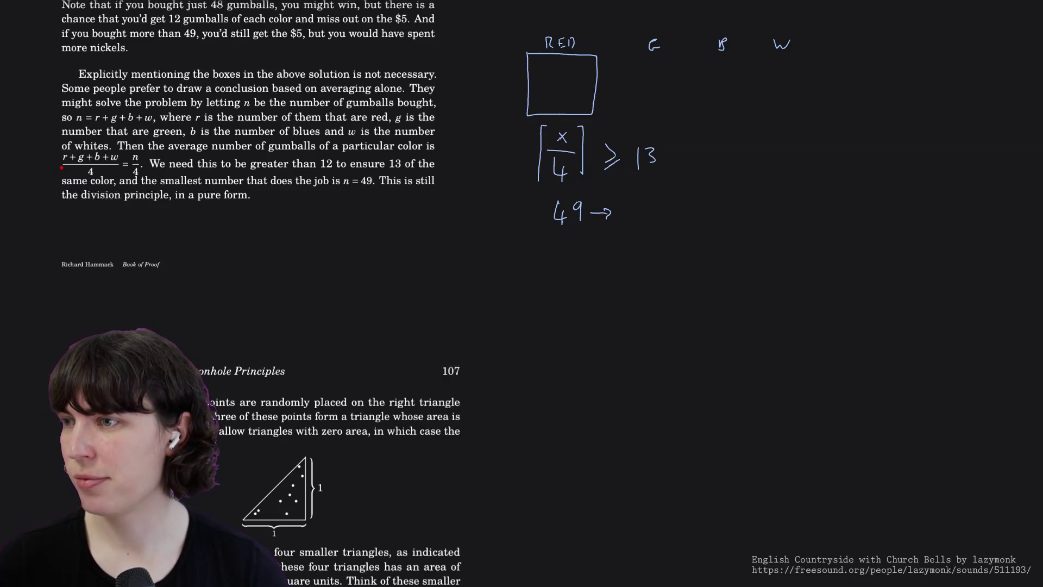
scroll(68, 171, "down", 5)
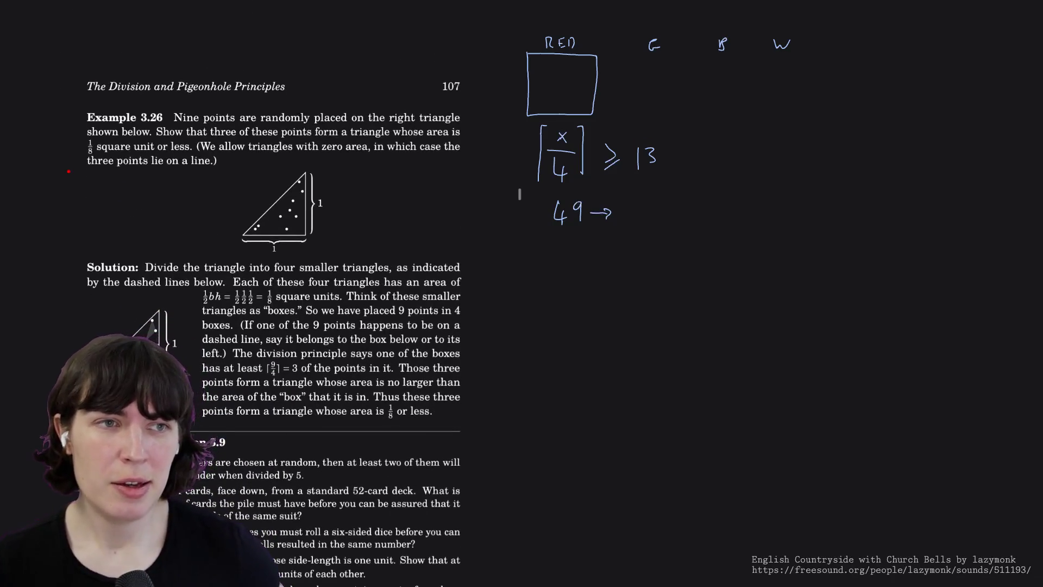
- Erase the RED box, the ceiling x/4 ≥ 13 inequality and the 49 from the whiteboard
scroll(68, 171, "down", 1)
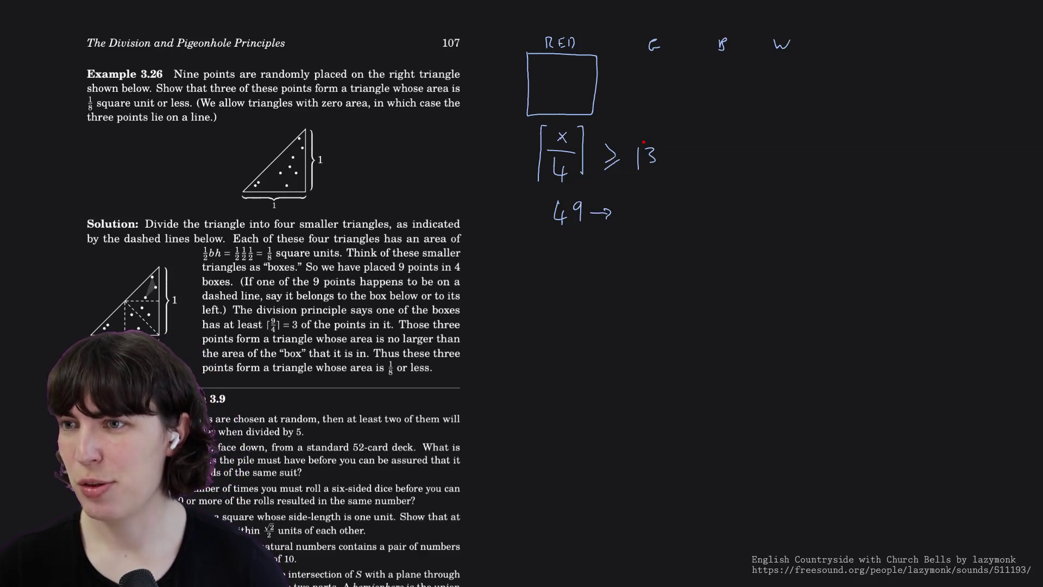
mouse_move(555, 53)
left_mouse_down()
mouse_move(570, 43)
mouse_move(577, 53)
mouse_move(783, 45)
mouse_move(702, 49)
left_mouse_up()
mouse_move(625, 98)
left_mouse_down()
mouse_move(549, 152)
mouse_move(562, 212)
mouse_move(576, 212)
mouse_move(542, 133)
mouse_move(649, 158)
mouse_move(585, 218)
left_mouse_up()
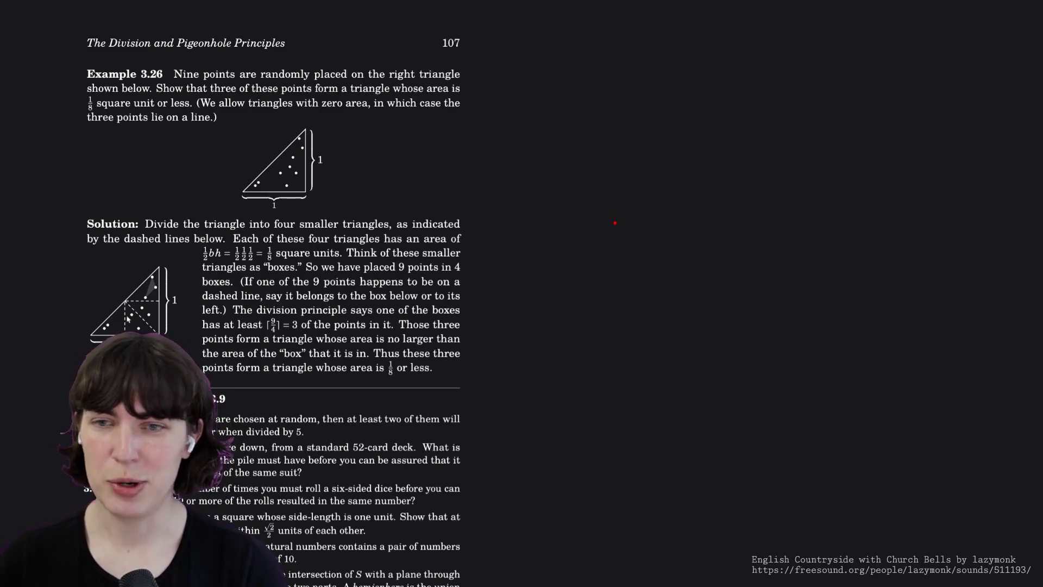
scroll(127, 318, "down", 3)
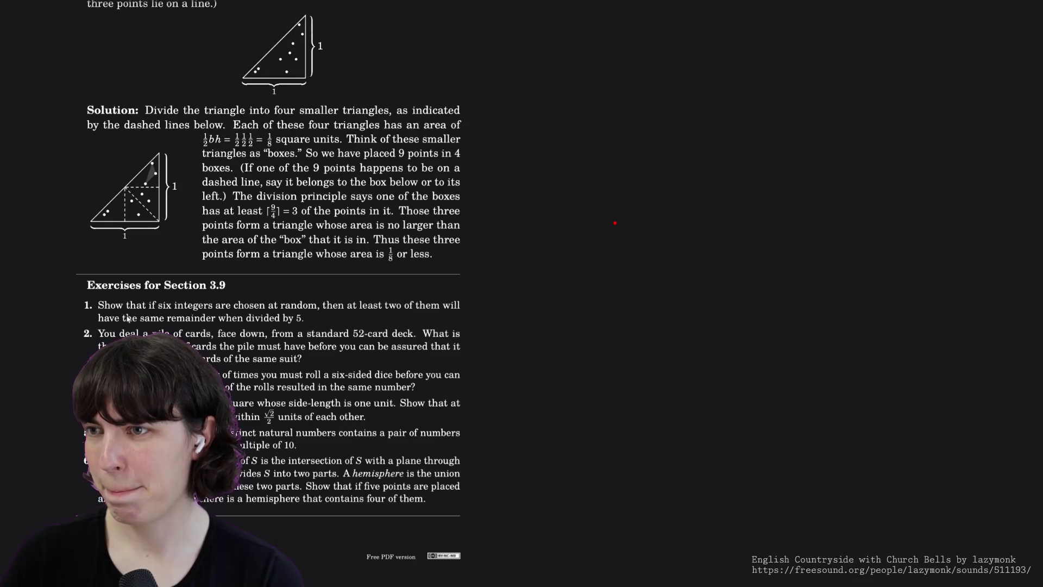
scroll(127, 319, "up", 3)
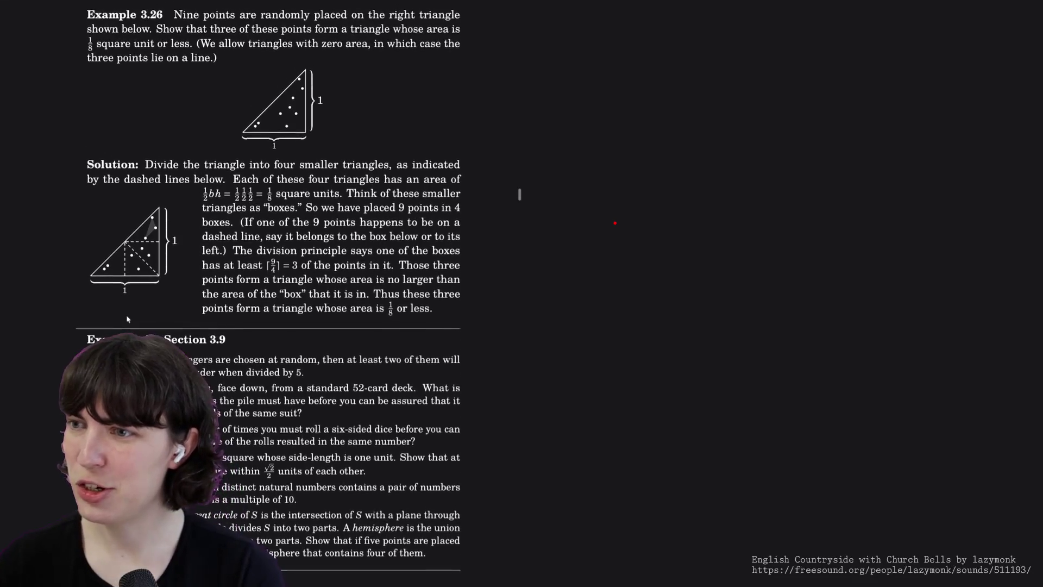
scroll(128, 319, "up", 1)
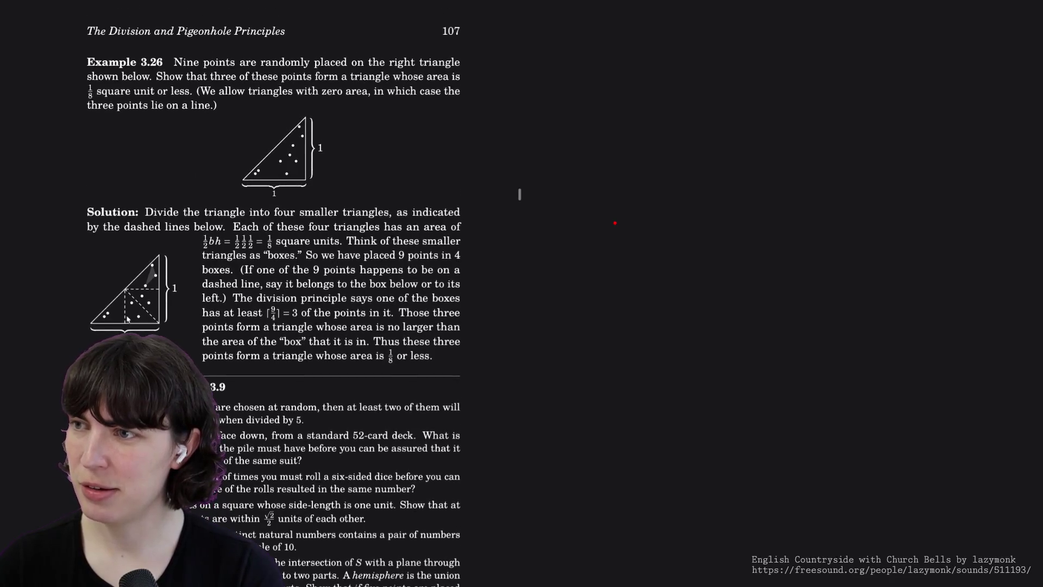
scroll(127, 318, "down", 3)
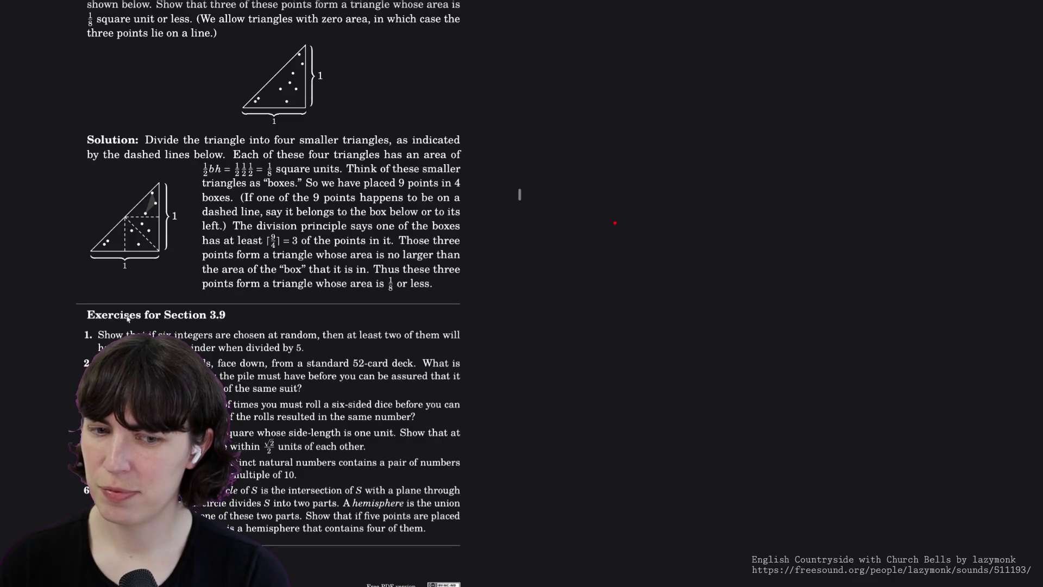
scroll(127, 318, "down", 1)
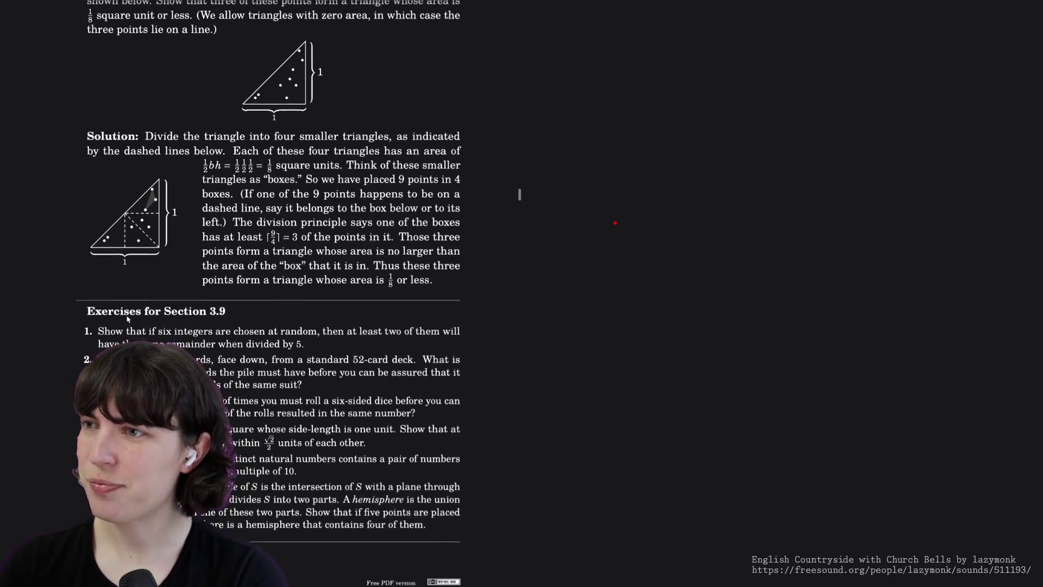
scroll(127, 319, "up", 2)
scroll(127, 319, "down", 2)
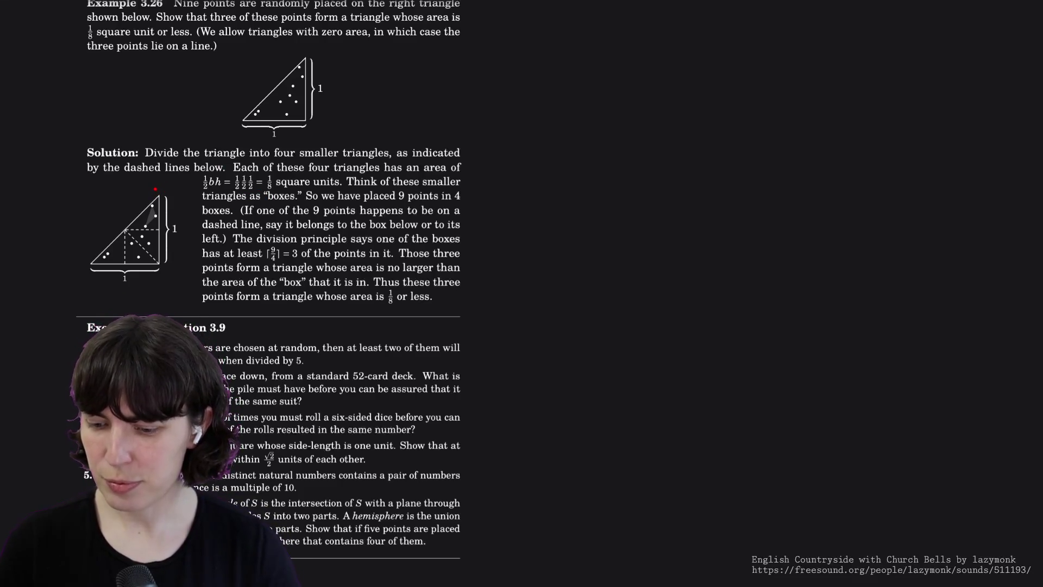
- Mark the small triangle with a left-edge arrow and side ticks, removing the apex and corner arcs
left_click_drag(155, 192, 167, 196)
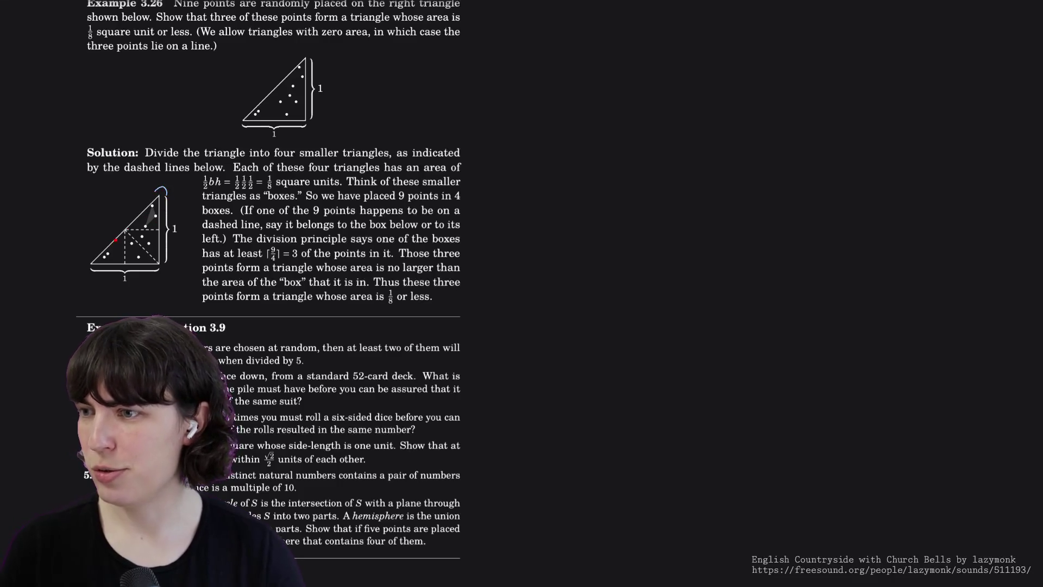
left_click_drag(84, 257, 89, 272)
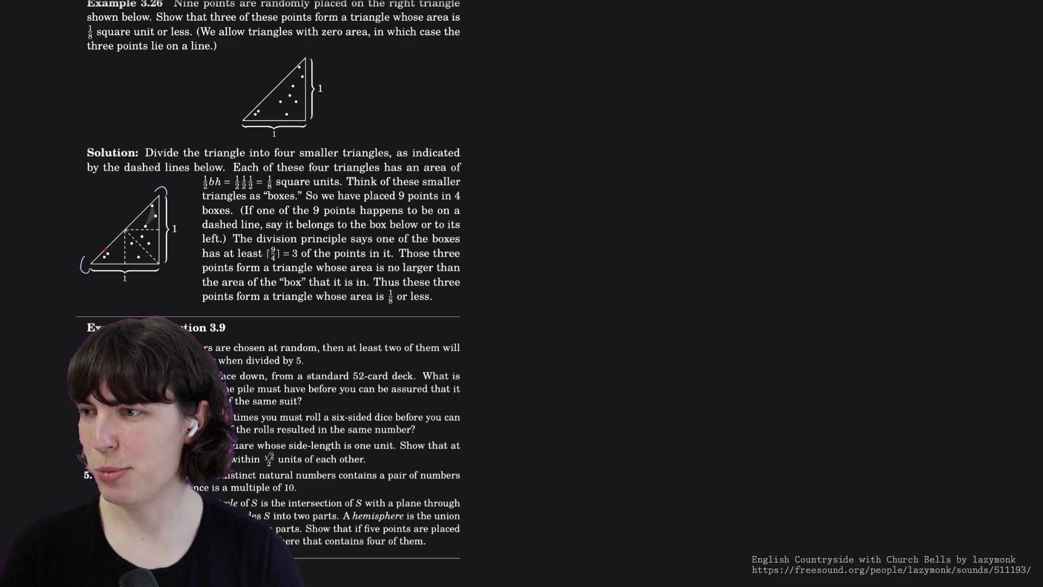
mouse_move(97, 221)
left_mouse_down()
mouse_move(104, 240)
mouse_move(110, 234)
left_mouse_up()
left_click_drag(139, 275, 137, 265)
mouse_move(175, 232)
left_mouse_down()
mouse_move(164, 239)
mouse_move(167, 215)
left_mouse_up()
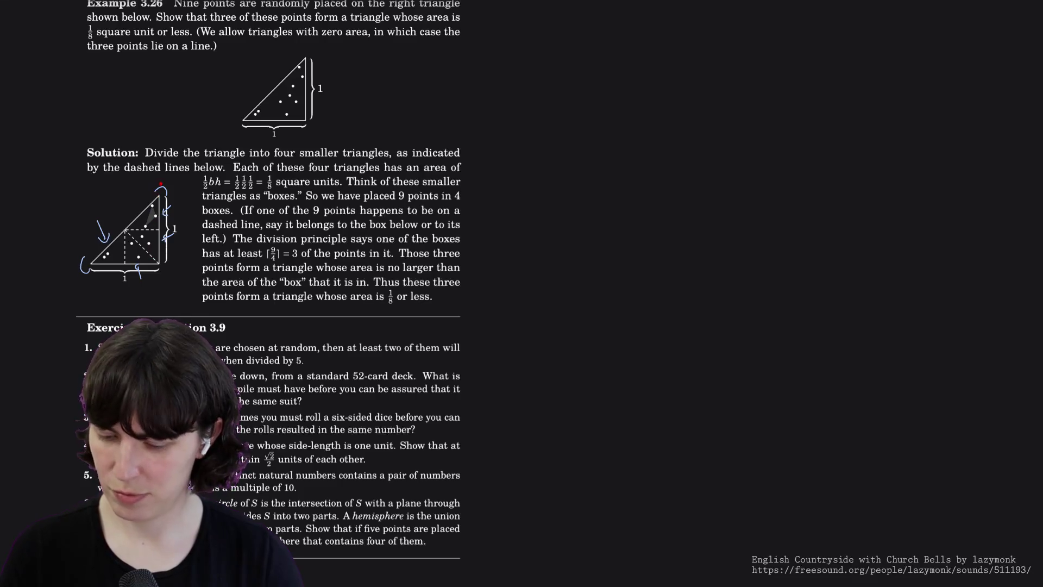
key("ctrl+z")
left_click(85, 266)
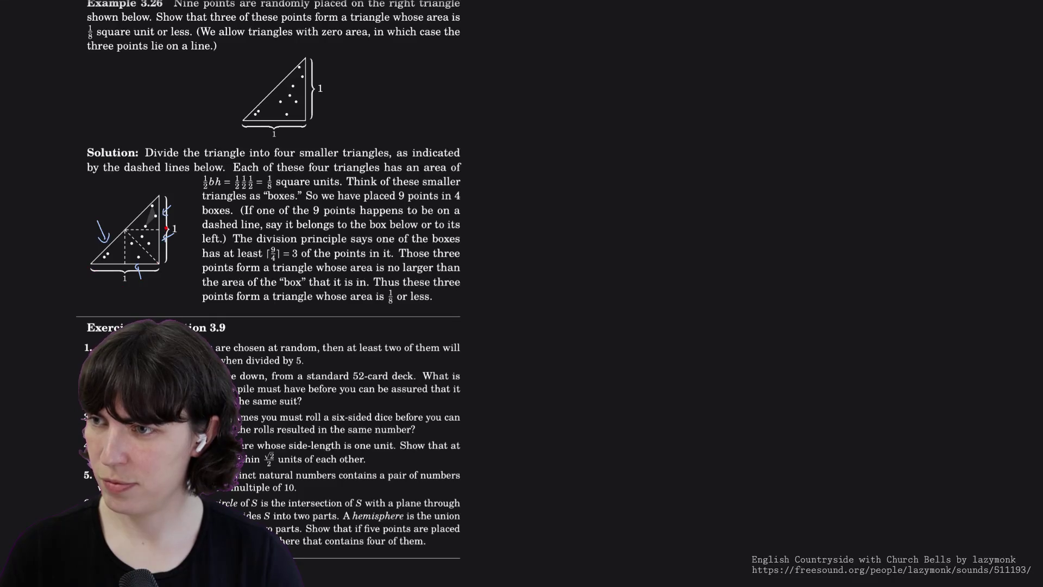
- Write a 4 with a curved stroke above the small triangle
left_click_drag(109, 188, 123, 205)
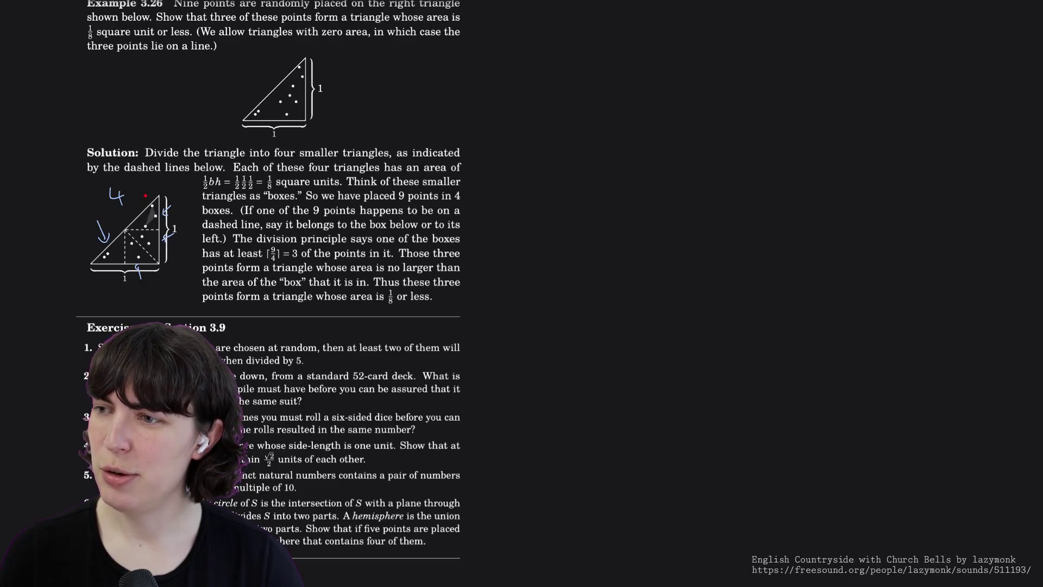
left_click_drag(139, 187, 140, 209)
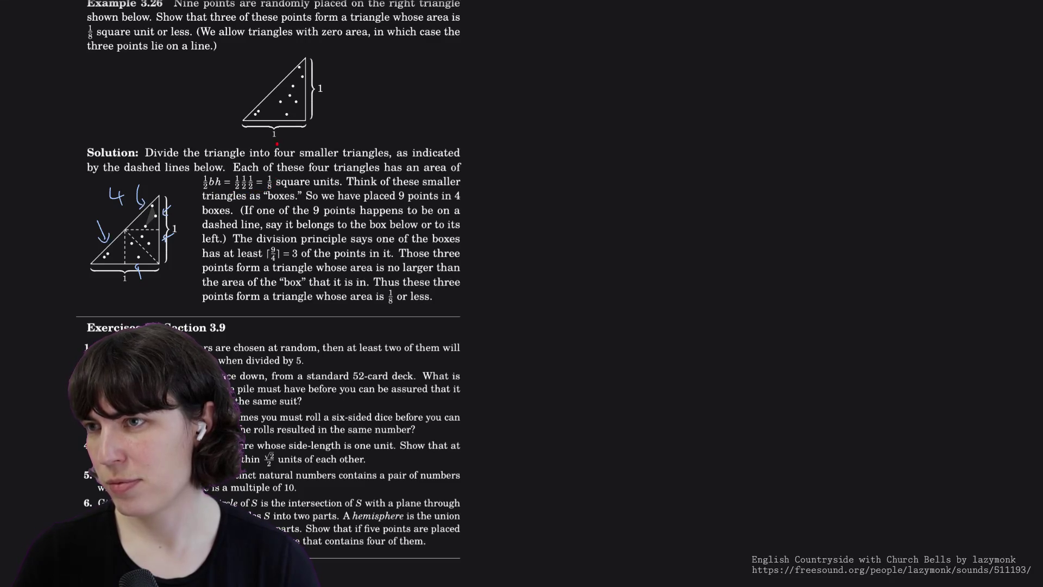
scroll(276, 136, "up", 1)
- Sketch a bracket, traced lines and a circle around 1/8 on the solution diagram, then undo them
scroll(277, 136, "down", 1)
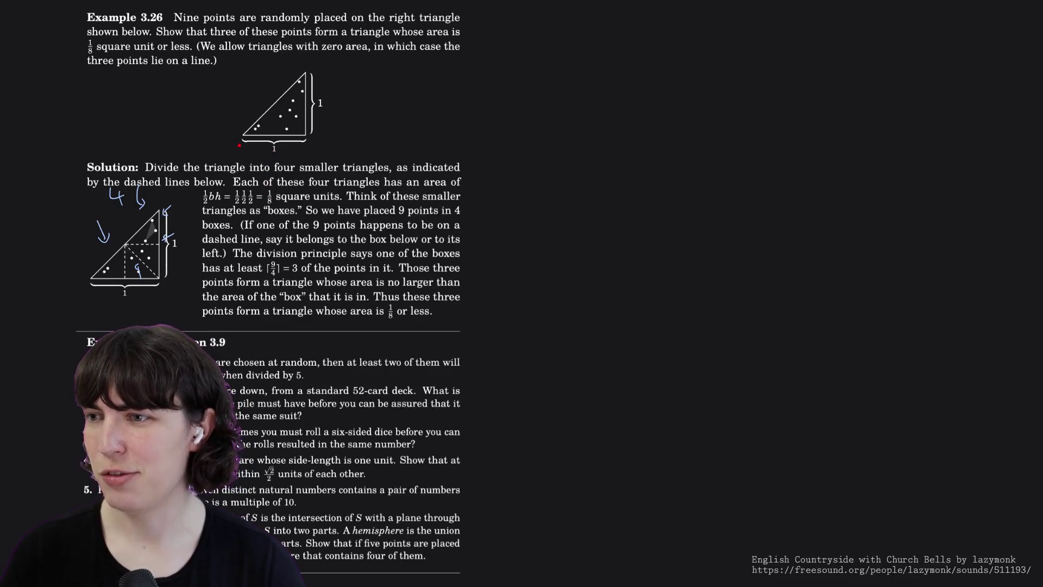
mouse_move(238, 145)
left_mouse_down()
mouse_move(245, 157)
mouse_move(293, 157)
mouse_move(310, 154)
mouse_move(311, 140)
left_mouse_up()
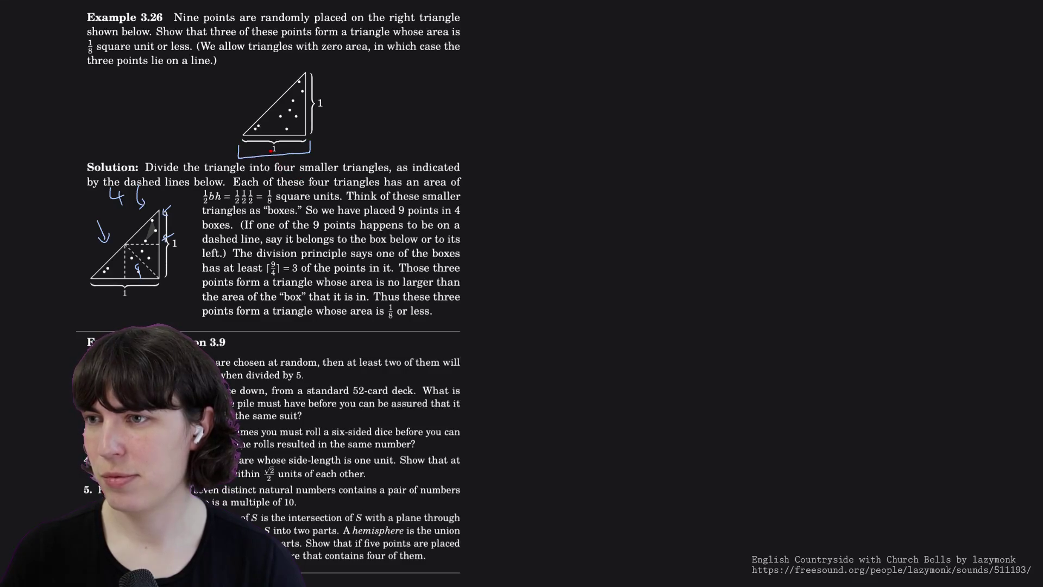
key("ctrl+z")
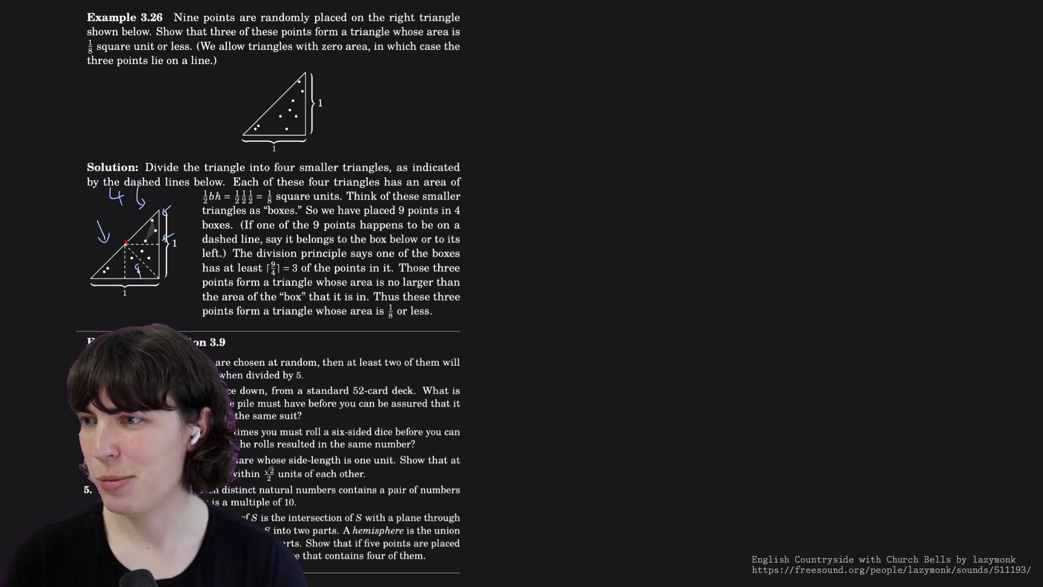
mouse_move(125, 244)
left_mouse_down()
mouse_move(165, 242)
mouse_move(124, 277)
mouse_move(158, 277)
left_mouse_up()
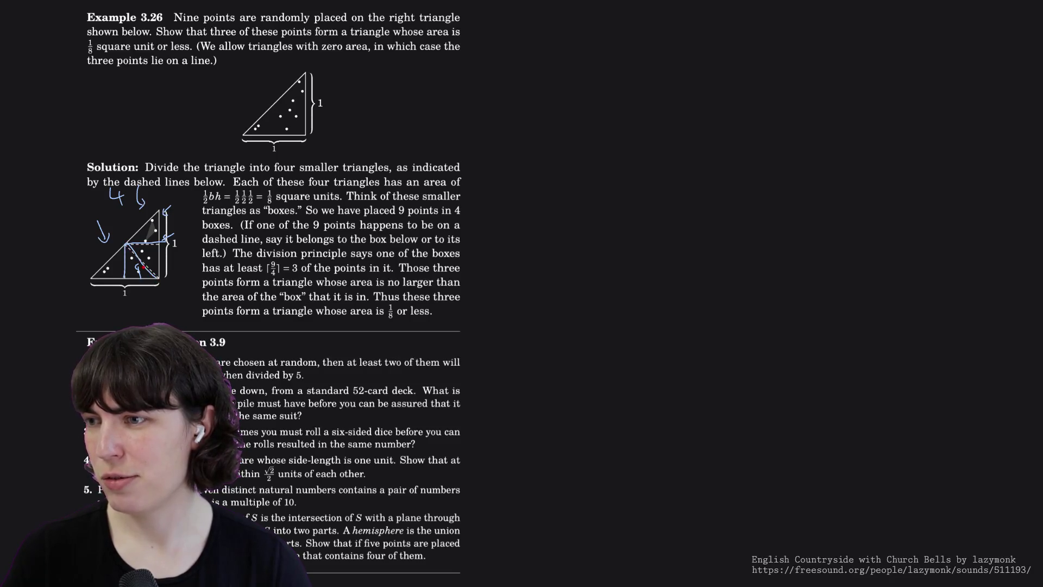
mouse_move(125, 244)
left_mouse_down()
mouse_move(158, 207)
mouse_move(163, 243)
mouse_move(99, 272)
mouse_move(120, 275)
left_mouse_up()
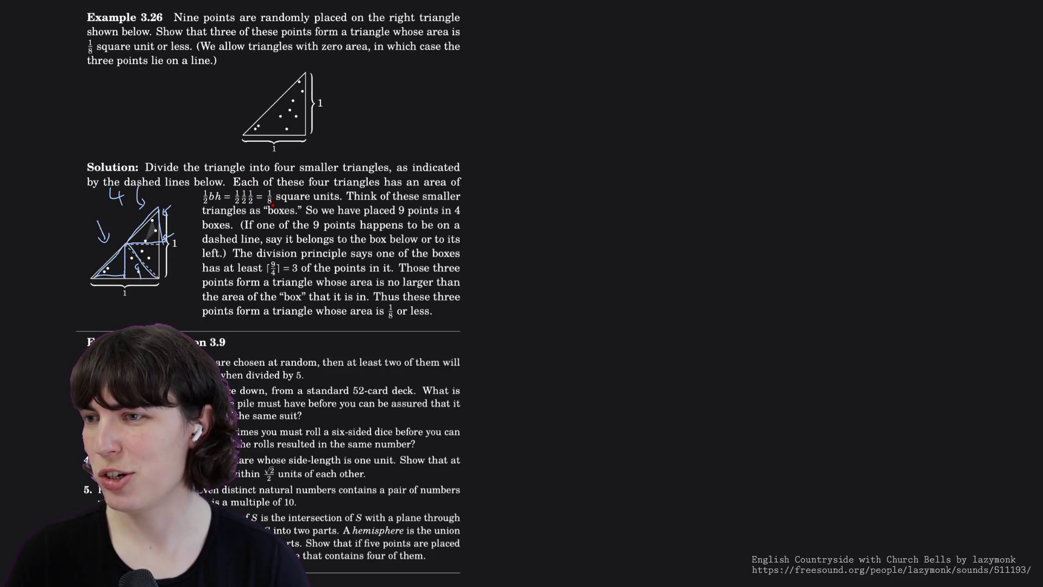
left_click_drag(267, 190, 277, 202)
key("ctrl+z")
key("ctrl+z")
key("ctrl+z")
key("ctrl+z")
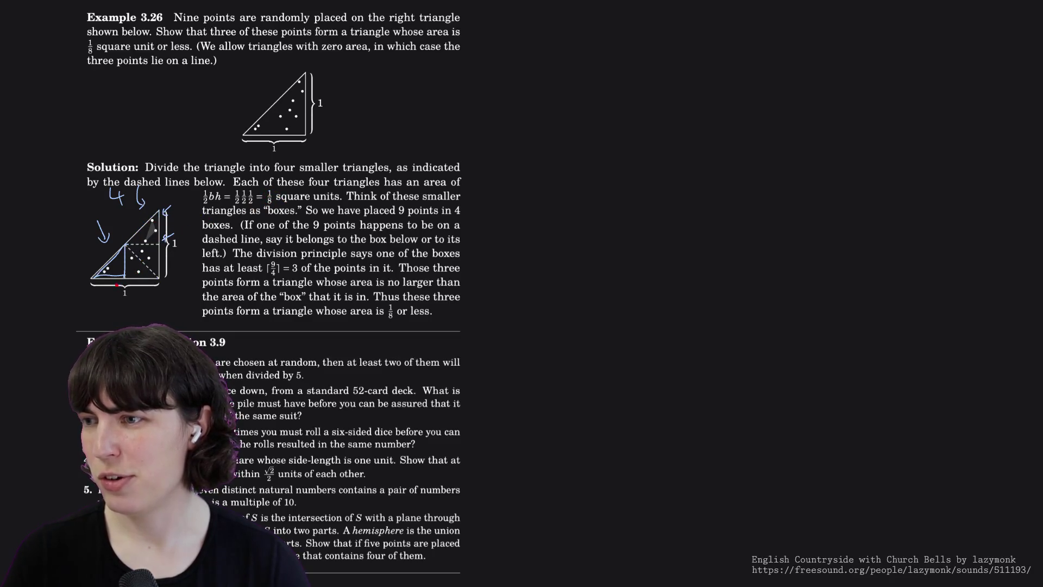
key("ctrl+z")
key("ctrl+z")
key("ctrl+z")
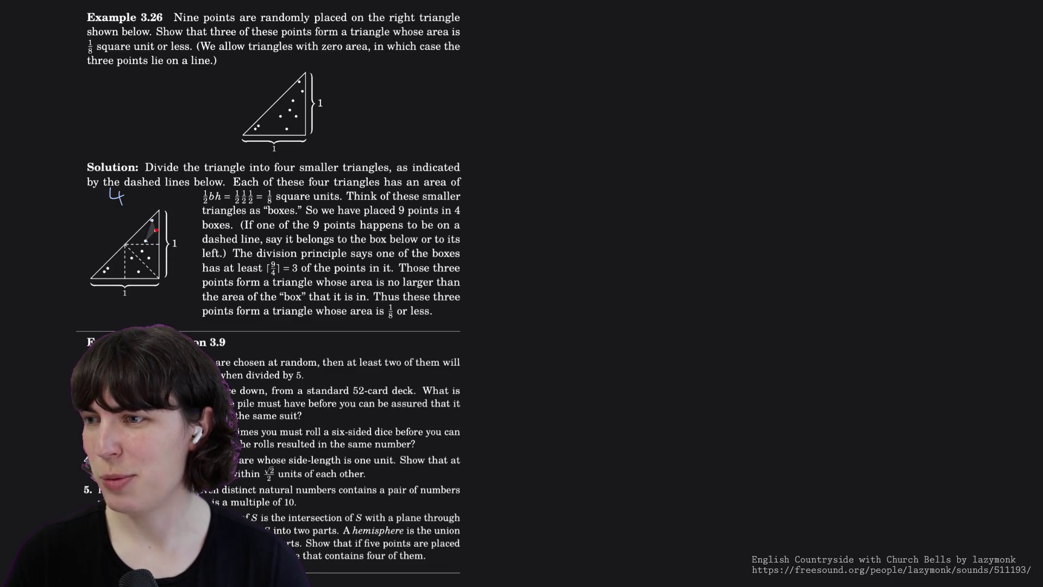
- Mark the top small triangle's vertex with an arrow, then erase the handwritten 4 and arrow
mouse_move(151, 221)
left_mouse_down()
mouse_move(145, 240)
mouse_move(157, 231)
left_mouse_up()
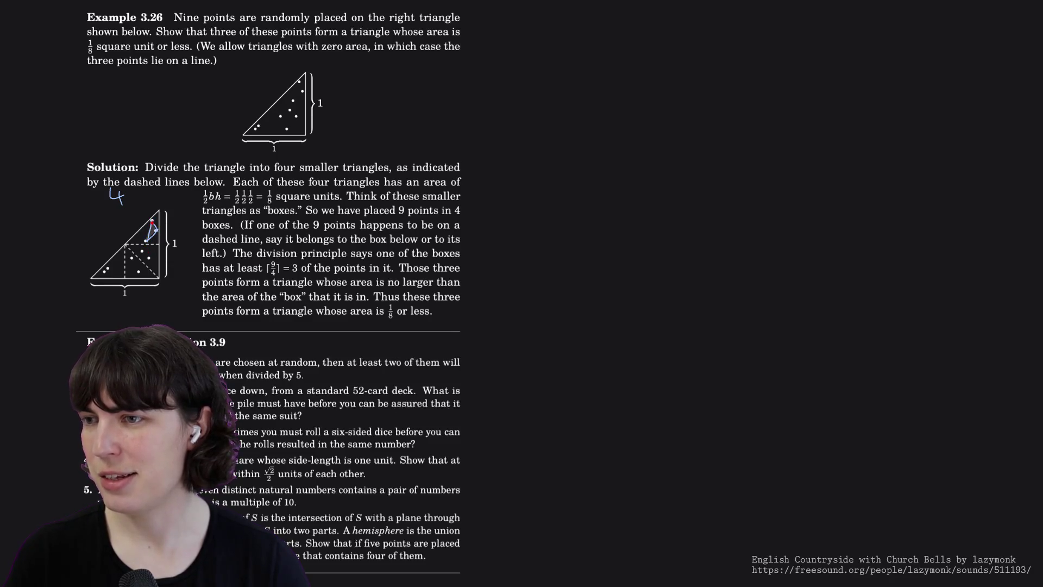
left_click_drag(146, 204, 152, 210)
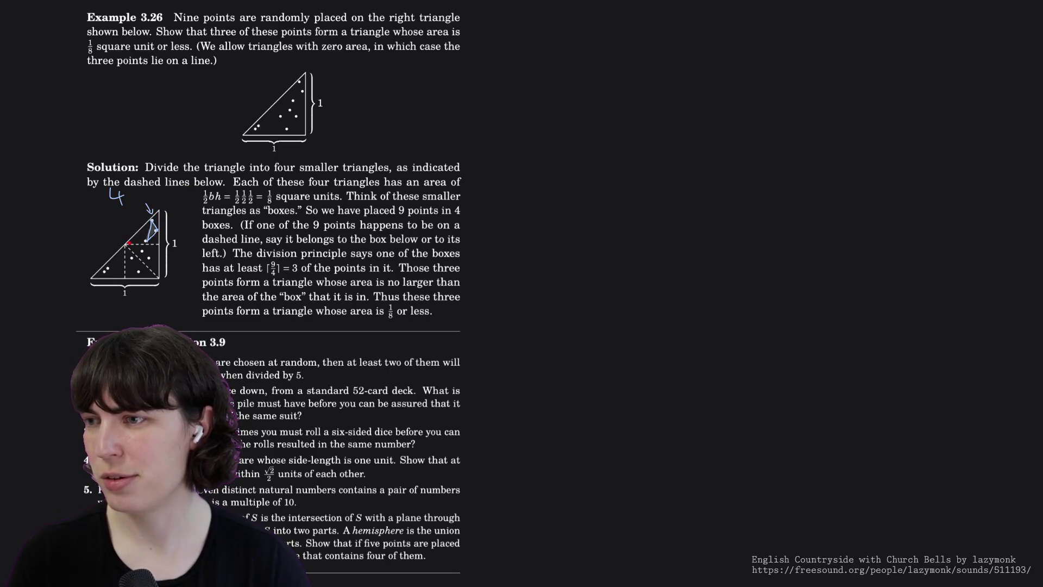
mouse_move(126, 245)
left_mouse_down()
mouse_move(146, 223)
mouse_move(159, 233)
mouse_move(159, 245)
mouse_move(125, 245)
left_mouse_up()
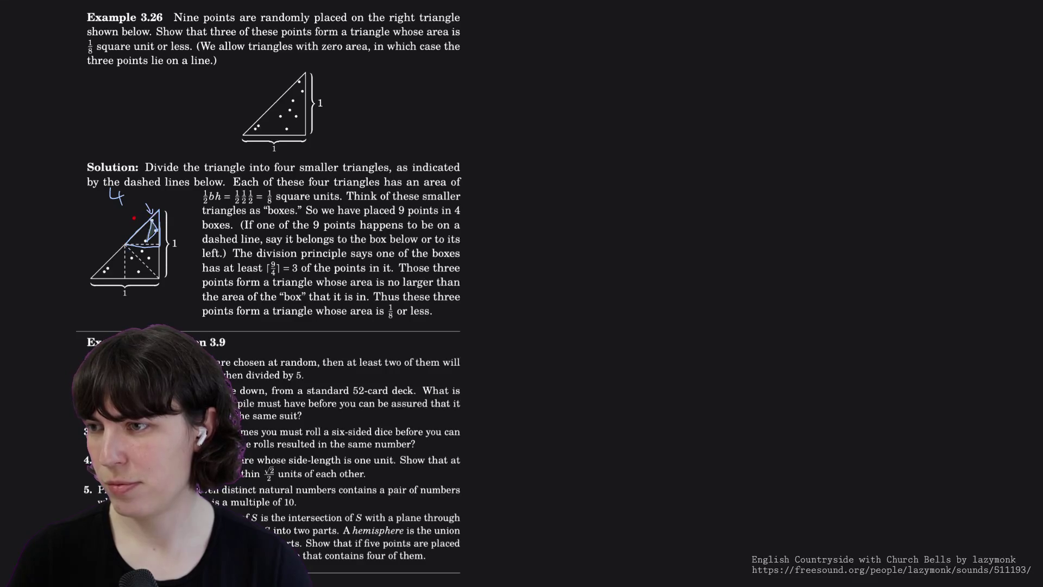
mouse_move(133, 221)
left_mouse_down()
mouse_move(153, 231)
mouse_move(148, 209)
mouse_move(111, 184)
left_mouse_up()
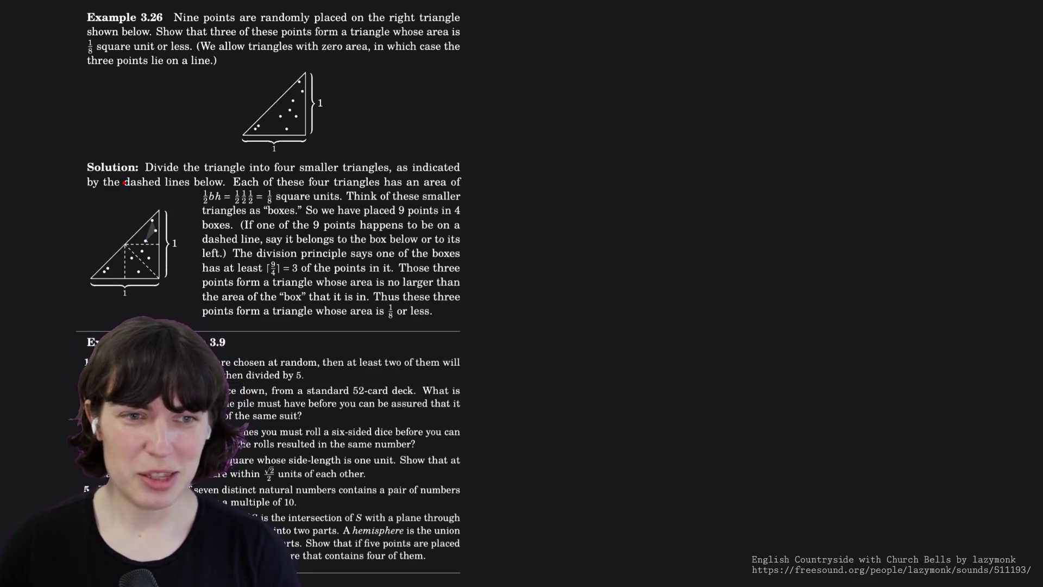
scroll(298, 176, "down", 5)
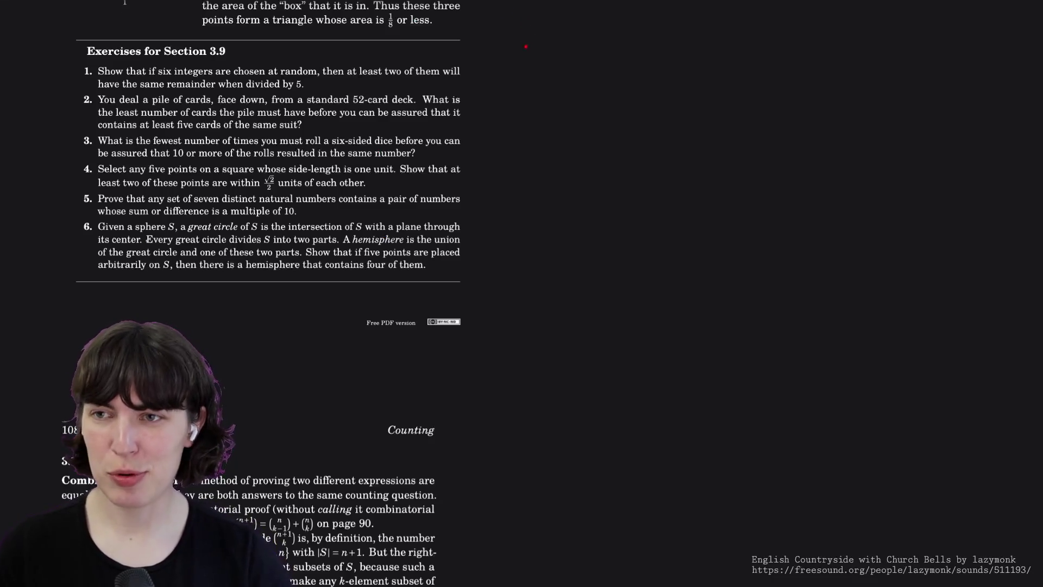
- Write a circled 1 in the margin beside the Section 3.9 exercises
mouse_move(499, 41)
left_mouse_down()
mouse_move(499, 54)
mouse_move(496, 32)
left_mouse_up()
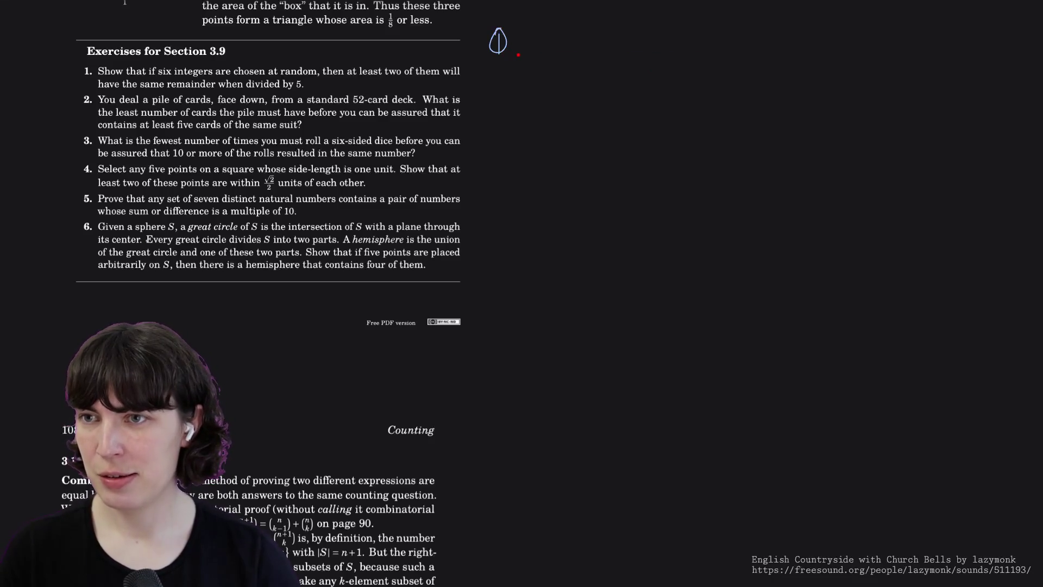
mouse_move(507, 28)
left_mouse_down()
mouse_move(494, 40)
mouse_move(506, 29)
left_mouse_up()
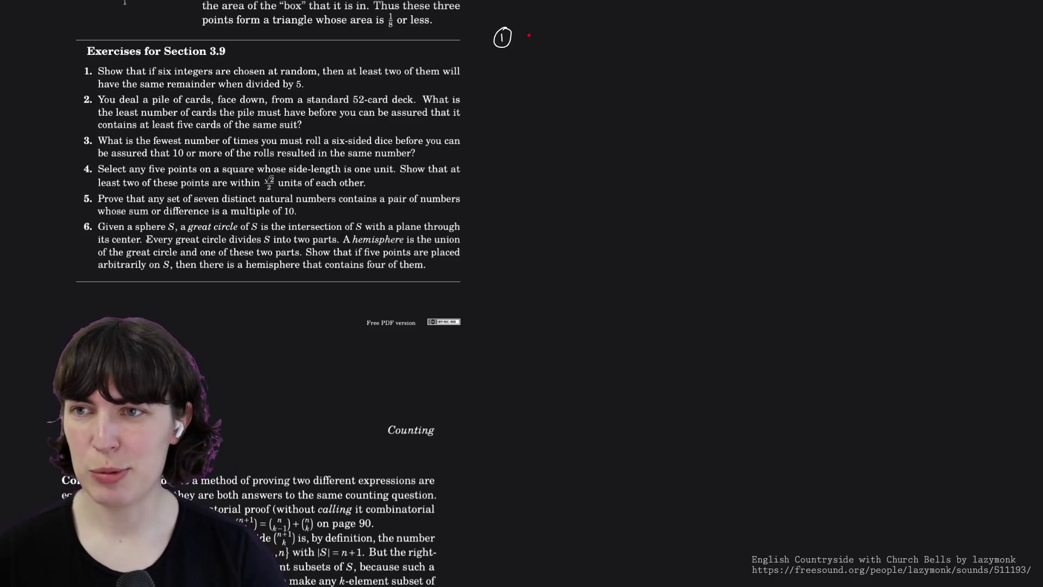
left_click_drag(528, 34, 548, 56)
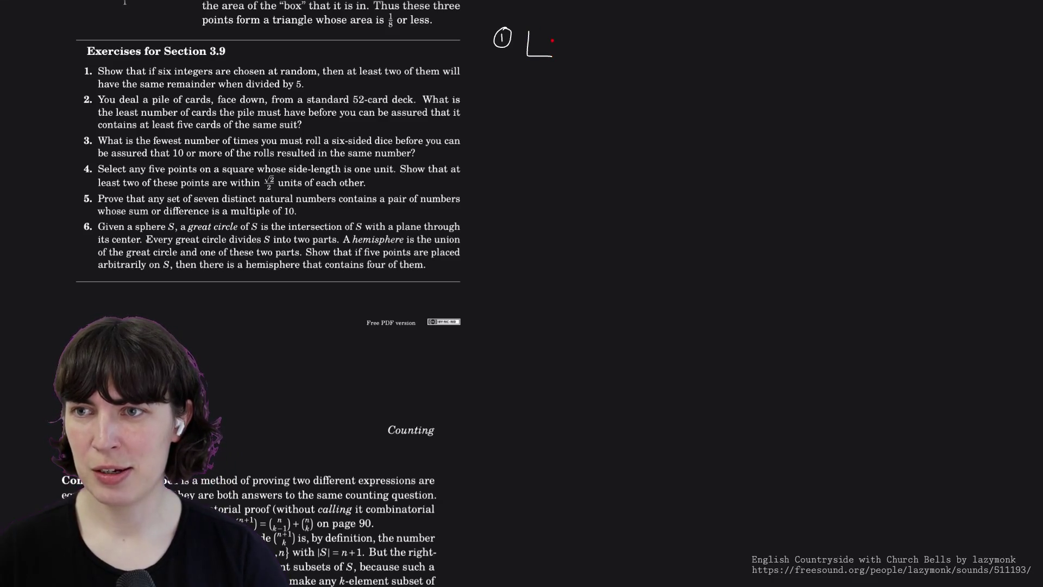
key("ctrl+z")
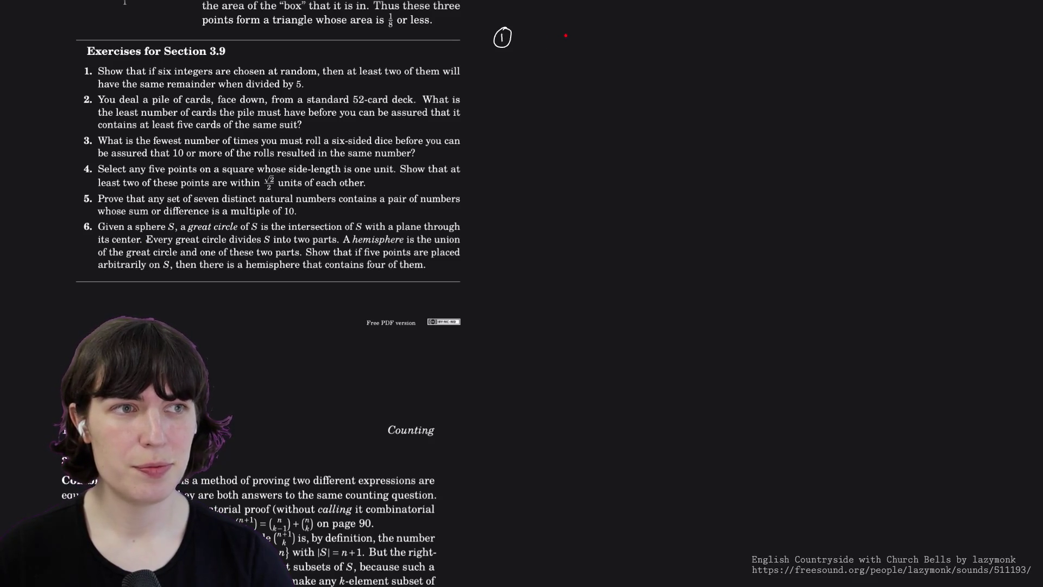
- Write the remainders %5 = 0, 1, 2, 3, 4 beside the circled 1
left_click_drag(568, 36, 560, 44)
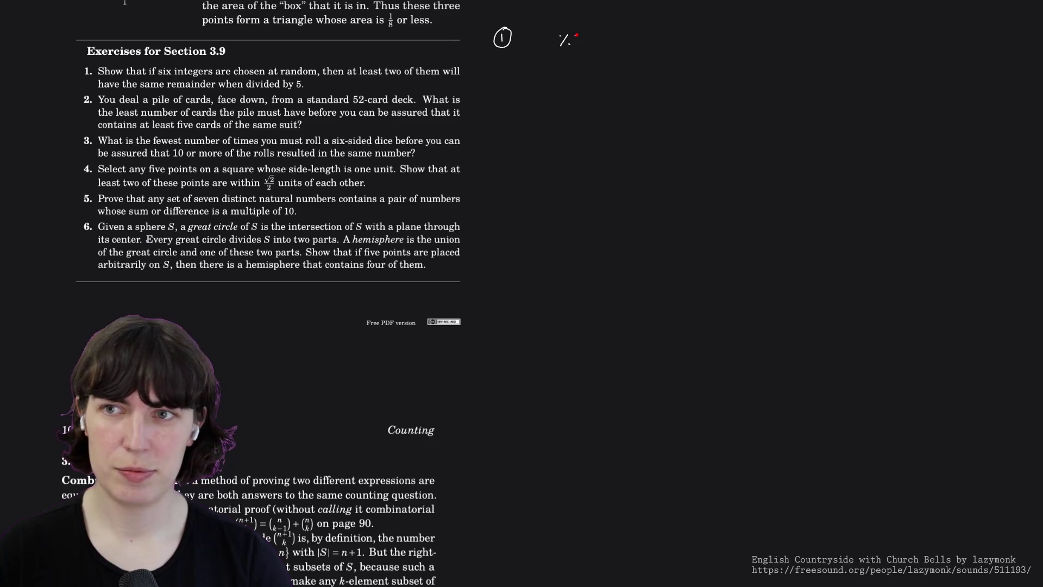
mouse_move(577, 34)
left_mouse_down()
mouse_move(577, 44)
mouse_move(612, 38)
mouse_move(563, 72)
left_mouse_up()
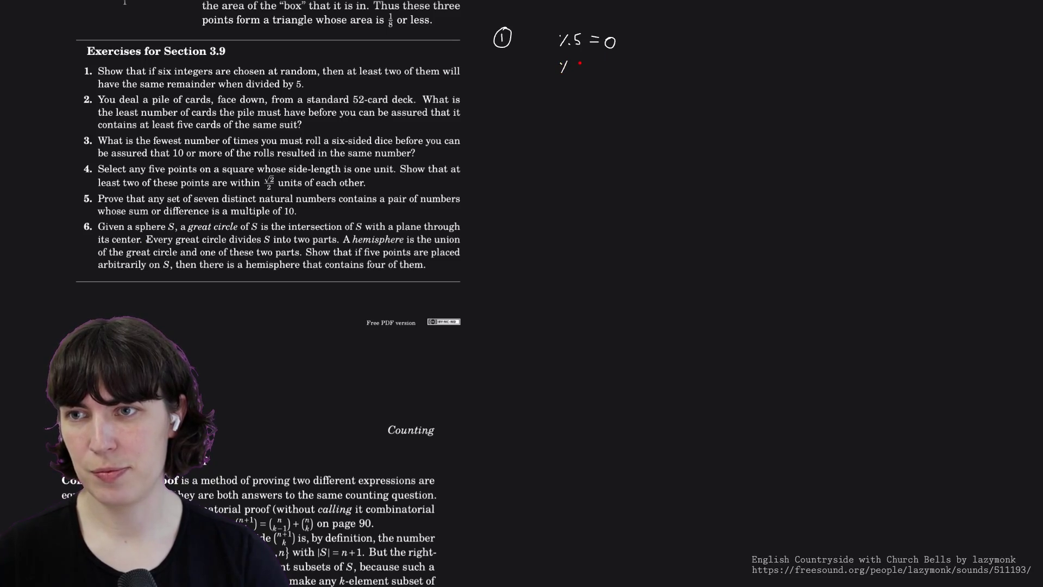
mouse_move(581, 63)
left_mouse_down()
mouse_move(563, 66)
mouse_move(610, 70)
mouse_move(600, 82)
mouse_move(613, 92)
mouse_move(612, 135)
left_mouse_up()
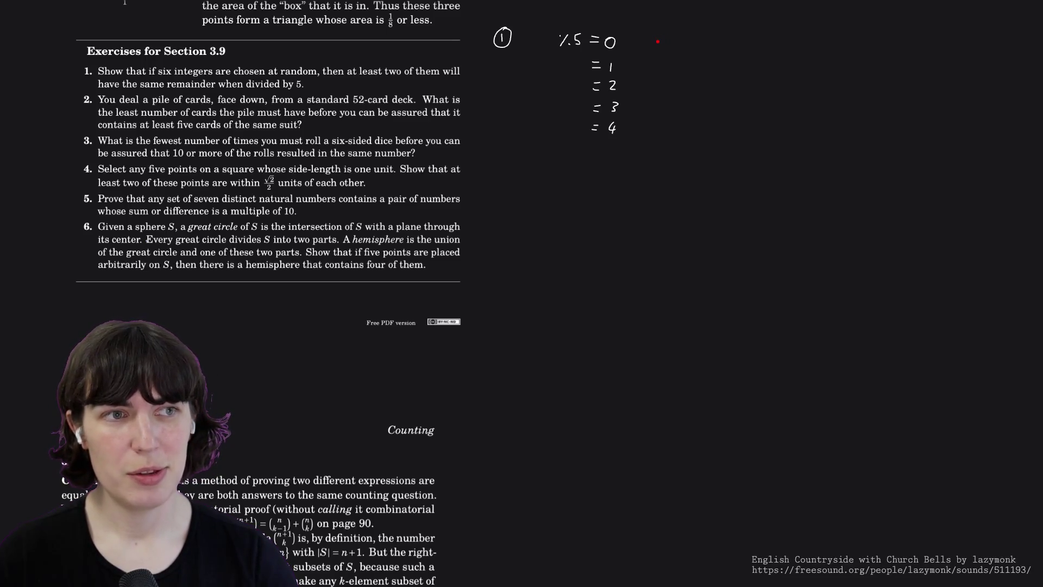
- Write ⌊6/5⌋ = 1 beside the remainders, then a circled 2 with a spade below
left_click_drag(654, 44, 661, 58)
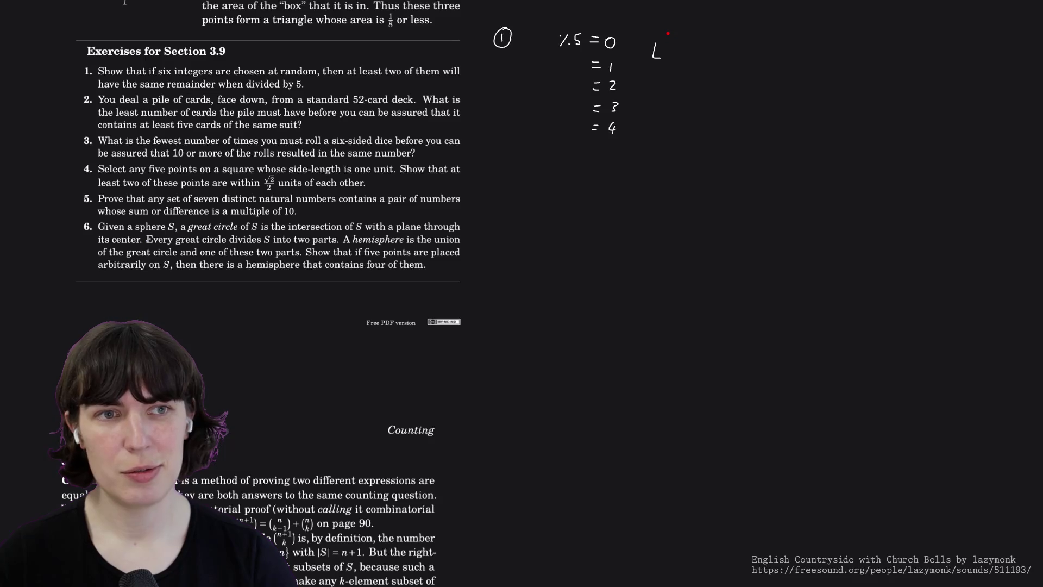
mouse_move(668, 33)
left_mouse_down()
mouse_move(676, 56)
mouse_move(707, 40)
mouse_move(719, 54)
left_mouse_up()
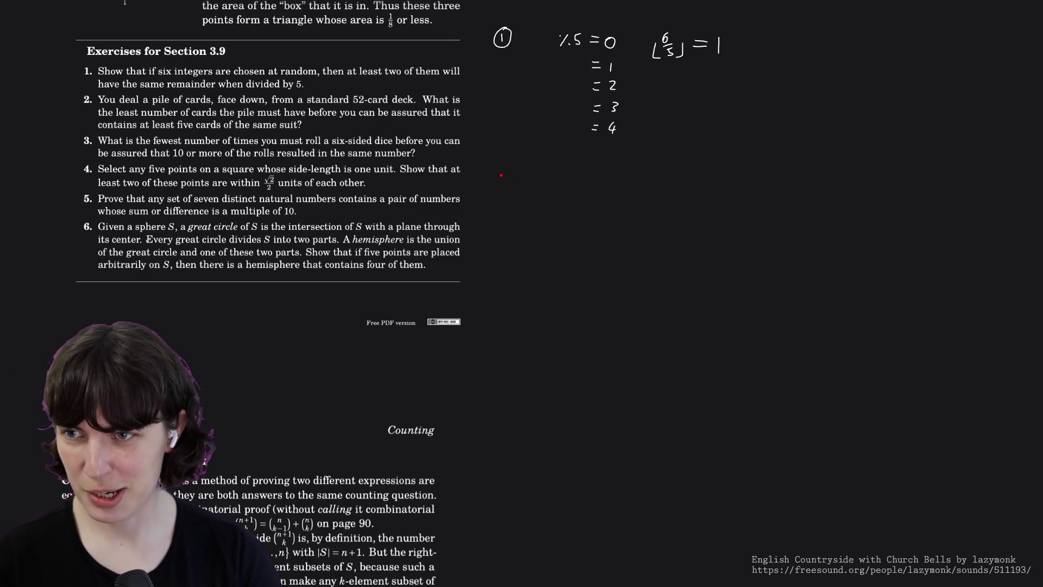
mouse_move(502, 170)
left_mouse_down()
mouse_move(511, 181)
mouse_move(497, 177)
mouse_move(503, 164)
left_mouse_up()
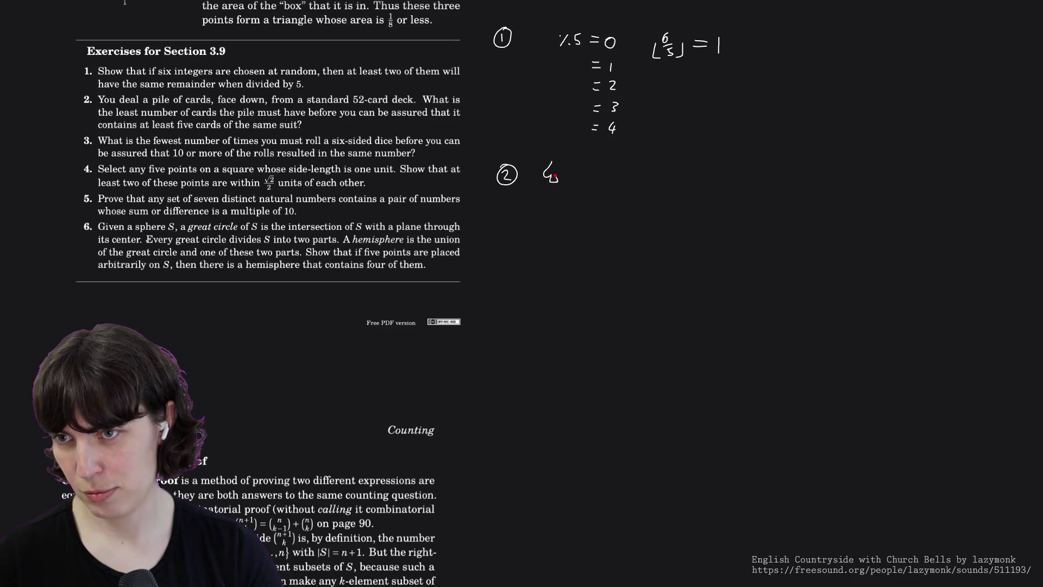
mouse_move(555, 175)
left_mouse_down()
mouse_move(565, 178)
mouse_move(556, 163)
left_mouse_up()
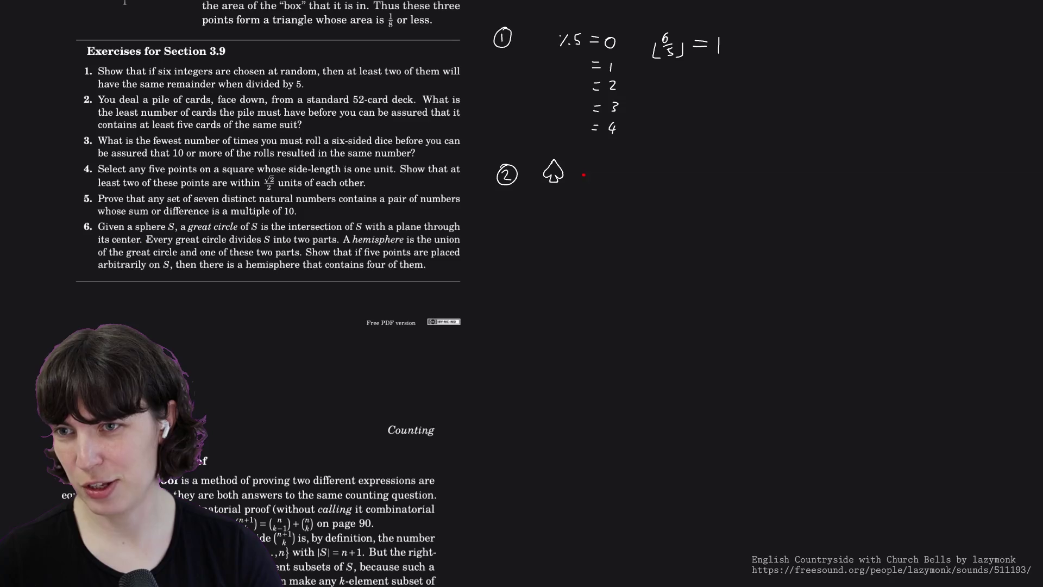
- Draw heart, diamond and club symbols after the spade beside the circled 2
mouse_move(582, 156)
left_mouse_down()
mouse_move(595, 160)
mouse_move(586, 176)
mouse_move(620, 169)
left_mouse_up()
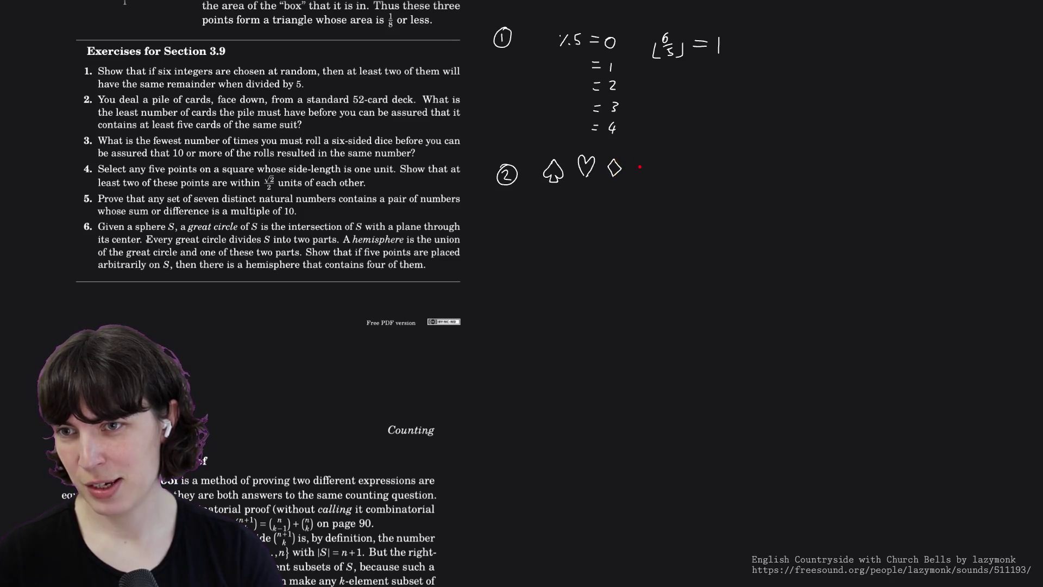
mouse_move(642, 162)
left_mouse_down()
mouse_move(655, 162)
mouse_move(646, 169)
left_mouse_up()
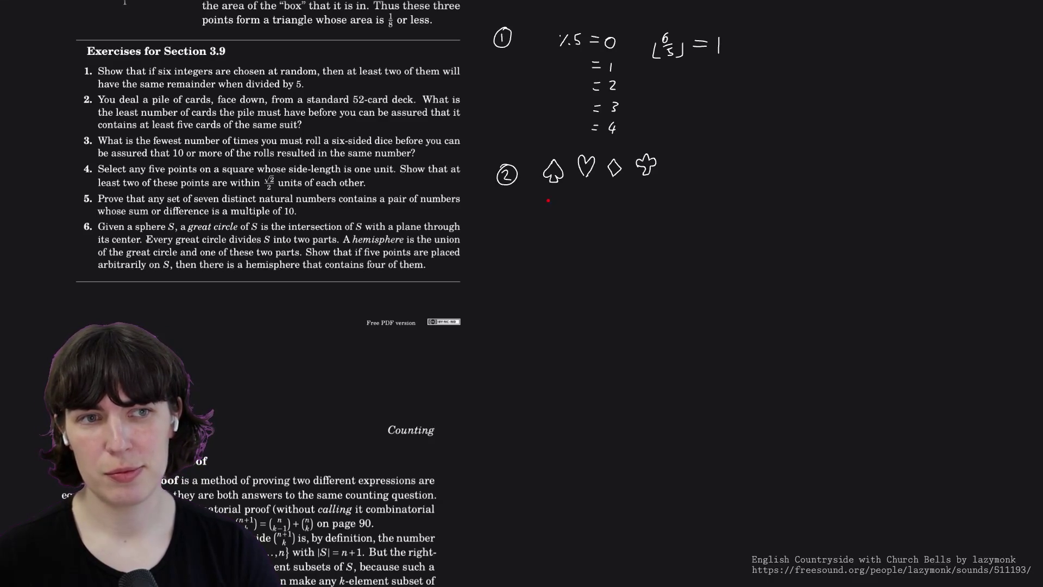
- Write ⌈n/4⌉ ≥ 5 and the answer 17 under the suit symbols
mouse_move(548, 224)
left_mouse_down()
mouse_move(560, 225)
mouse_move(538, 224)
mouse_move(555, 217)
mouse_move(545, 239)
left_mouse_up()
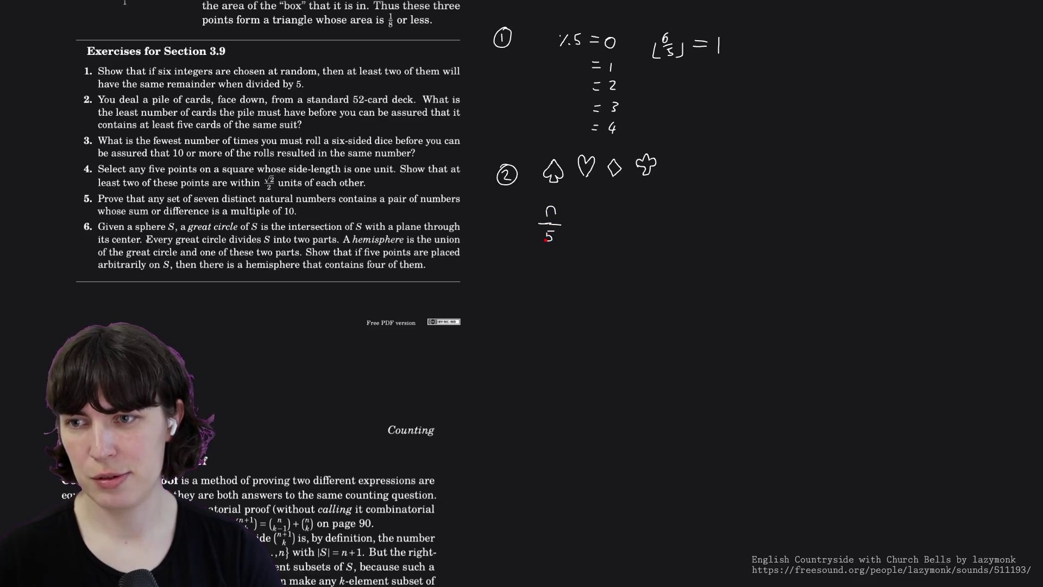
key("ctrl+z")
key("ctrl+z")
left_click_drag(551, 231, 553, 239)
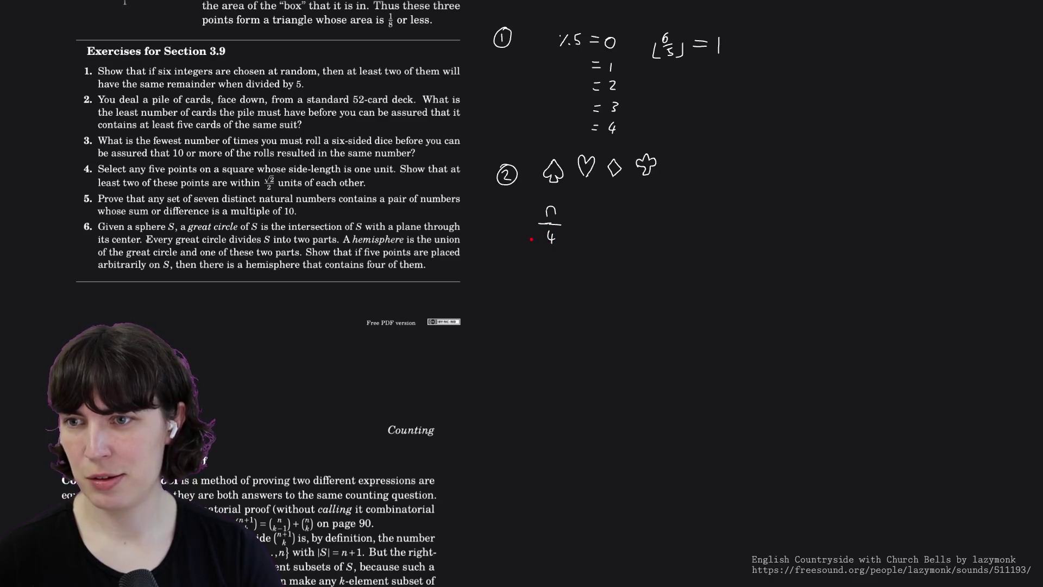
mouse_move(531, 235)
left_mouse_down()
mouse_move(562, 244)
mouse_move(620, 217)
mouse_move(612, 232)
left_mouse_up()
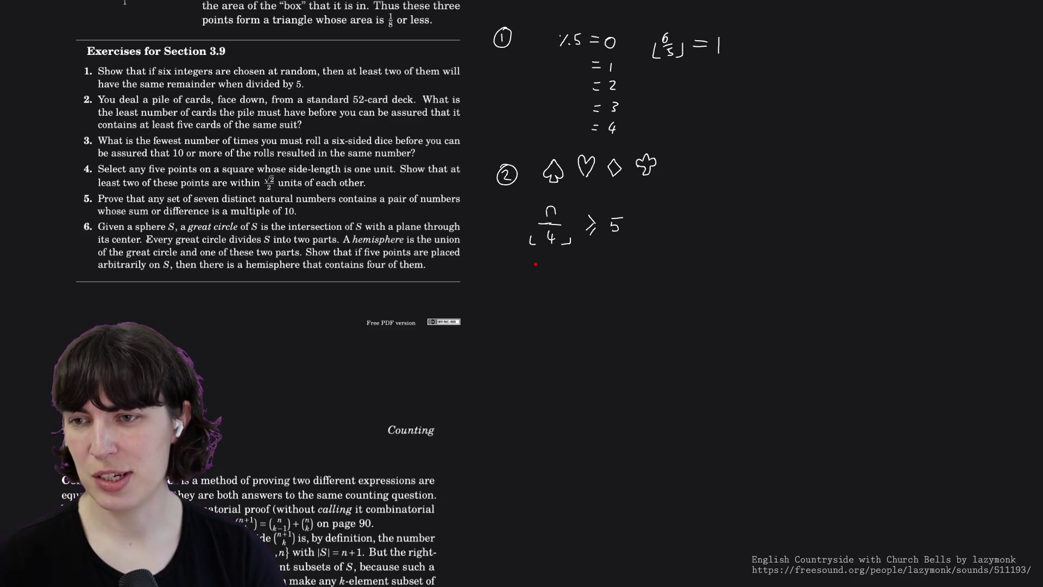
mouse_move(540, 261)
left_mouse_down()
mouse_move(543, 274)
mouse_move(560, 273)
mouse_move(554, 293)
mouse_move(535, 264)
mouse_move(544, 280)
mouse_move(558, 270)
left_mouse_up()
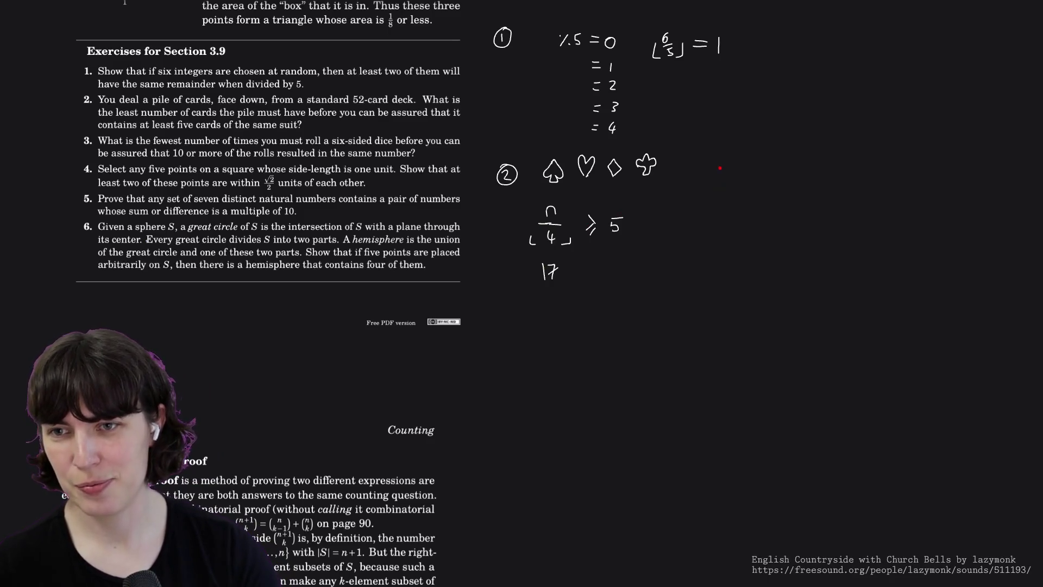
- Draw two tall curved arcs to the right of the suits, redrawing each once
left_click_drag(721, 165, 699, 264)
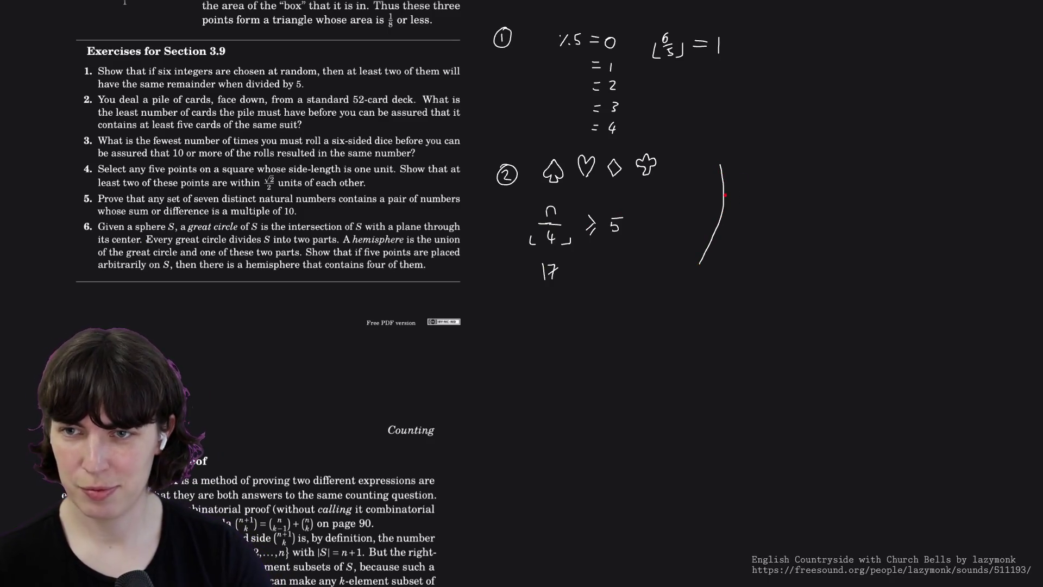
key("ctrl+z")
left_click_drag(730, 162, 722, 281)
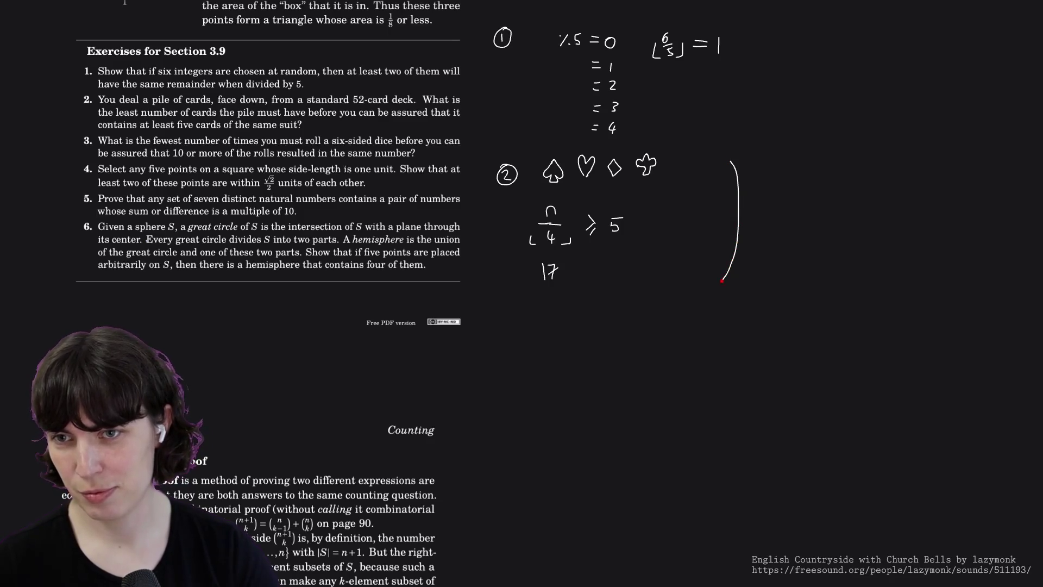
left_click_drag(749, 157, 740, 264)
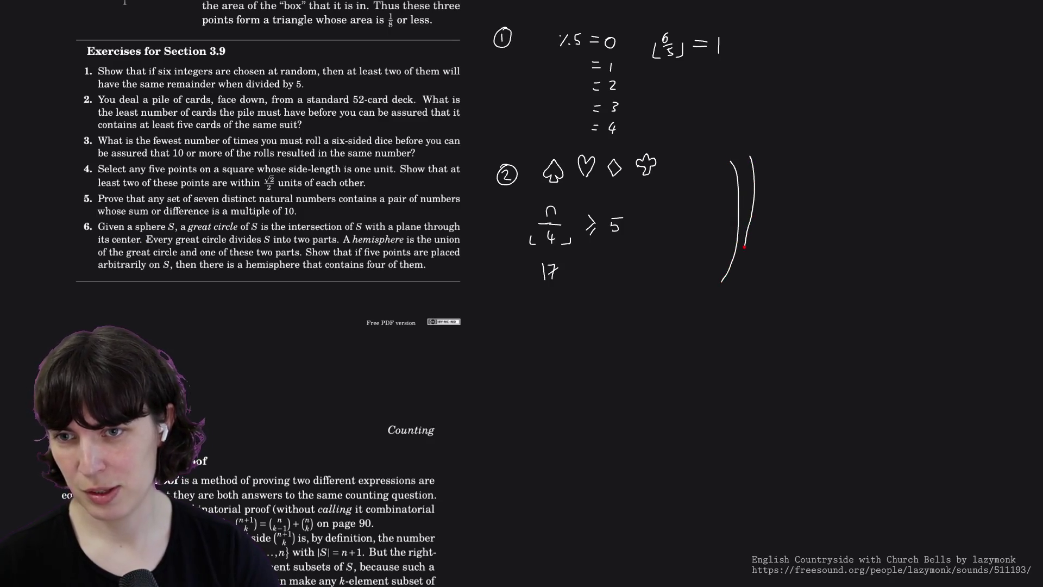
key("ctrl+z")
mouse_move(752, 158)
left_mouse_down()
mouse_move(756, 213)
mouse_move(741, 277)
left_mouse_up()
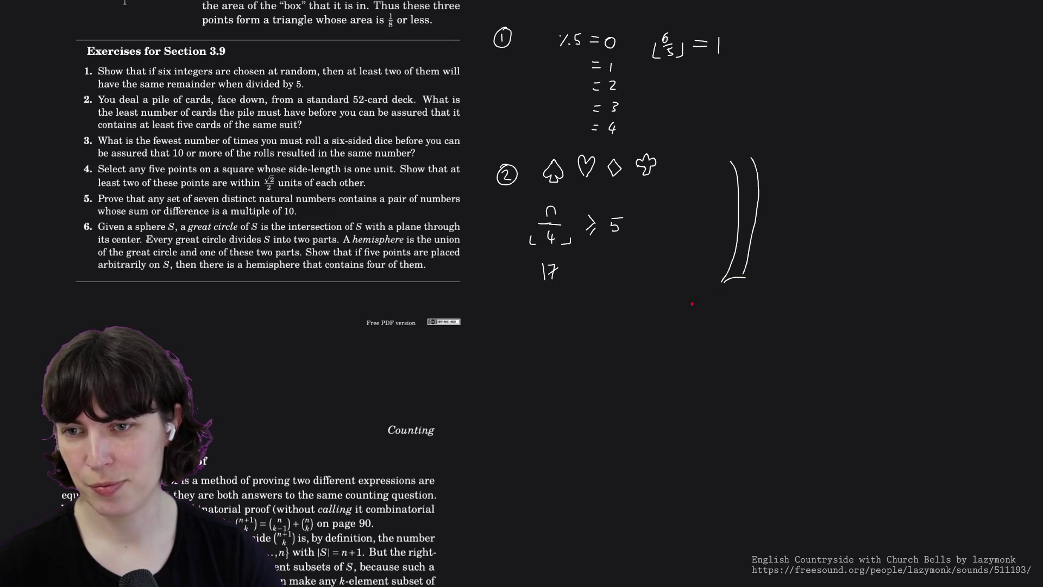
- Draw cyan waves along the base of the island mound
mouse_move(682, 311)
left_mouse_down()
mouse_move(730, 278)
mouse_move(787, 279)
mouse_move(847, 320)
mouse_move(600, 316)
left_mouse_up()
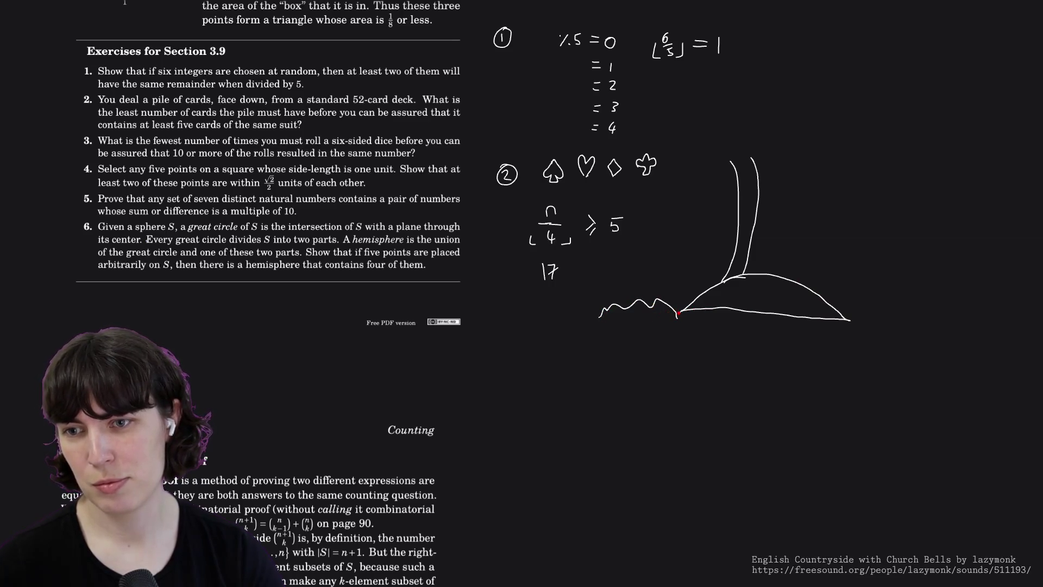
key("ctrl+z")
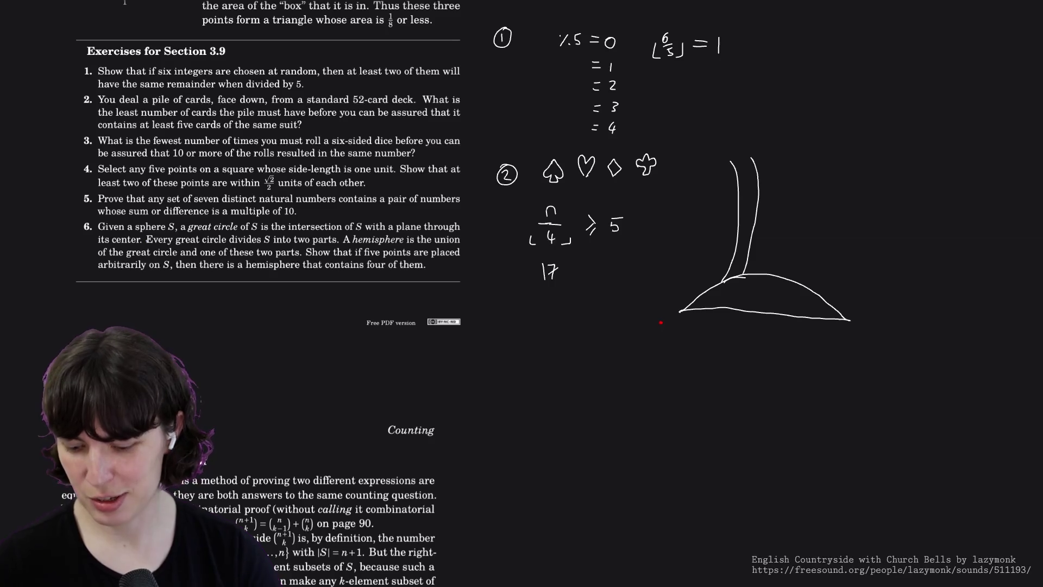
right_click(660, 323)
left_click_drag(637, 315, 908, 316)
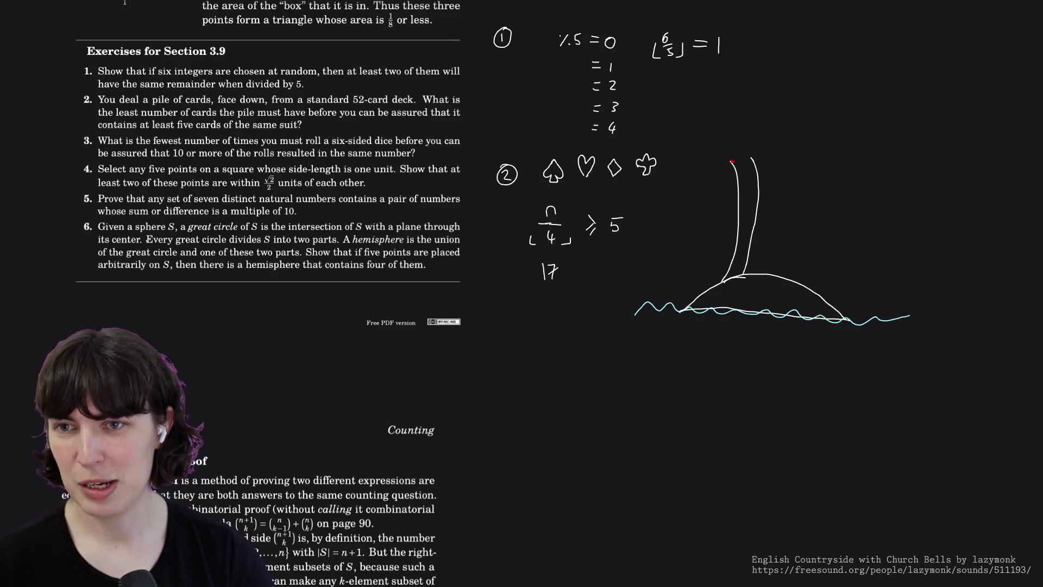
- Draw green palm leaves at the top of the tree trunk
left_click_drag(731, 160, 735, 178)
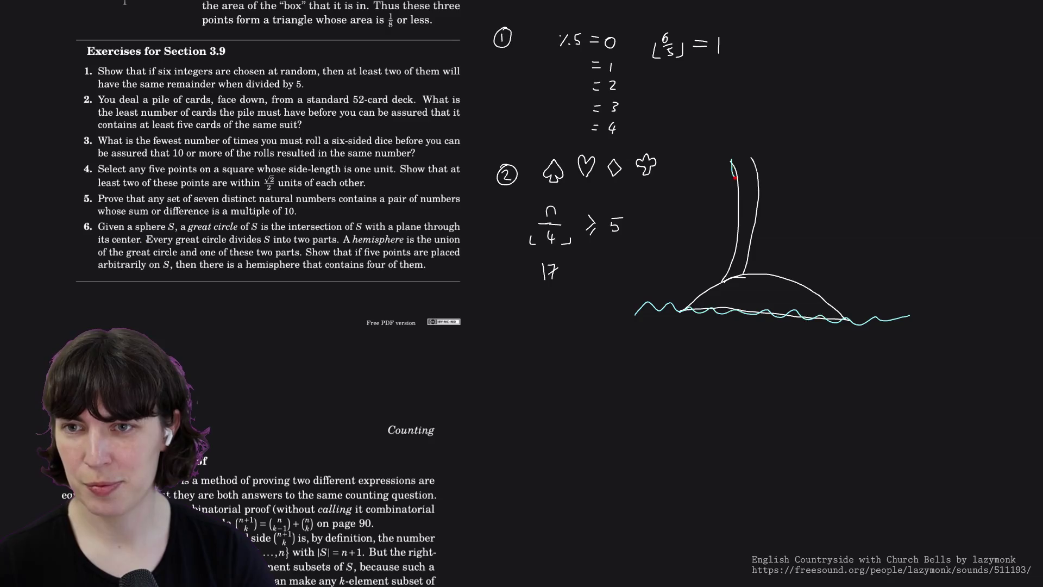
key("ctrl+z")
right_click(731, 175)
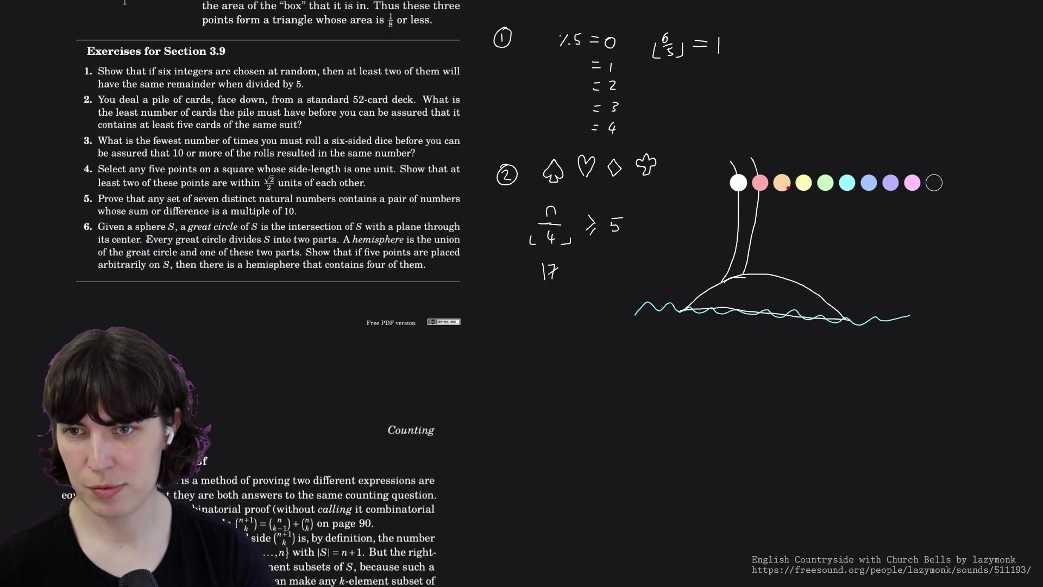
left_click(747, 169)
mouse_move(737, 162)
left_mouse_down()
mouse_move(663, 198)
mouse_move(671, 174)
mouse_move(718, 145)
mouse_move(735, 159)
mouse_move(700, 197)
mouse_move(740, 166)
mouse_move(696, 109)
mouse_move(721, 120)
mouse_move(734, 155)
mouse_move(723, 103)
mouse_move(742, 140)
mouse_move(737, 162)
mouse_move(761, 109)
mouse_move(740, 159)
mouse_move(743, 146)
mouse_move(782, 128)
mouse_move(743, 160)
mouse_move(809, 150)
mouse_move(747, 158)
mouse_move(797, 180)
mouse_move(746, 159)
left_mouse_up()
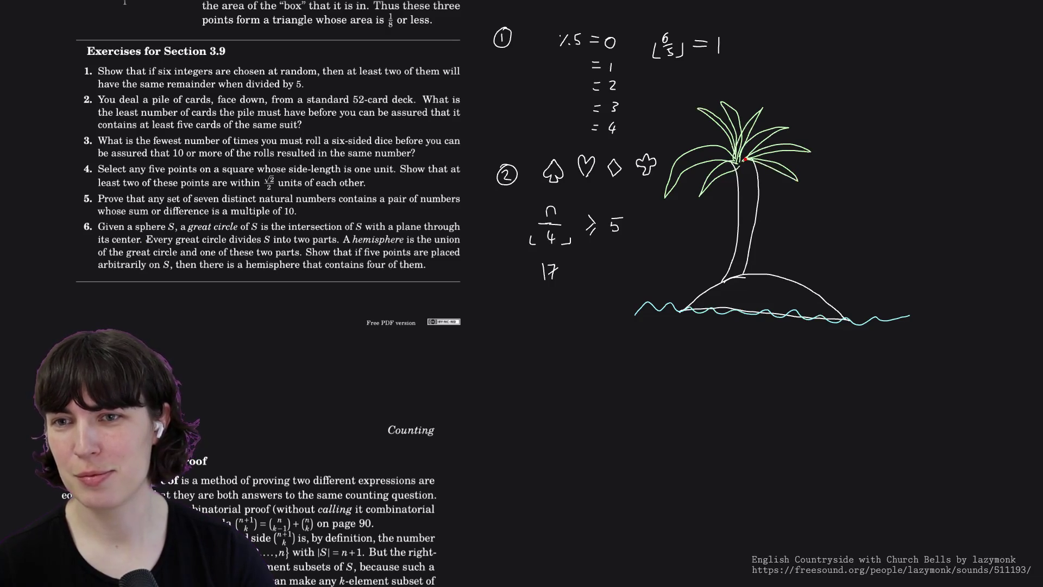
right_click(754, 200)
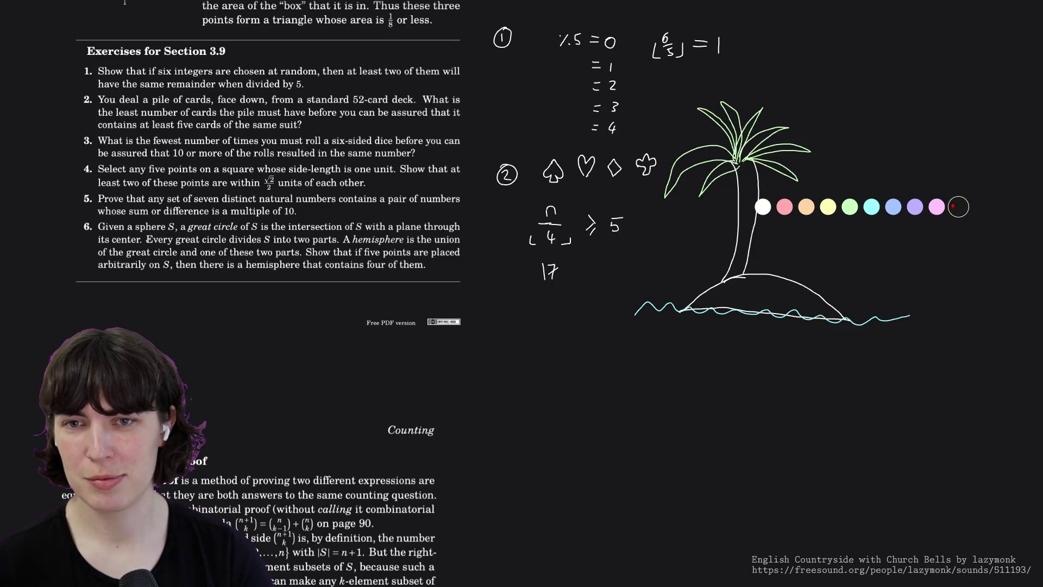
- Add a pink coconut, then erase the green leaves, island mound and waves
left_click(785, 207)
mouse_move(747, 163)
left_mouse_down()
mouse_move(757, 167)
mouse_move(737, 179)
mouse_move(756, 162)
mouse_move(747, 185)
left_mouse_up()
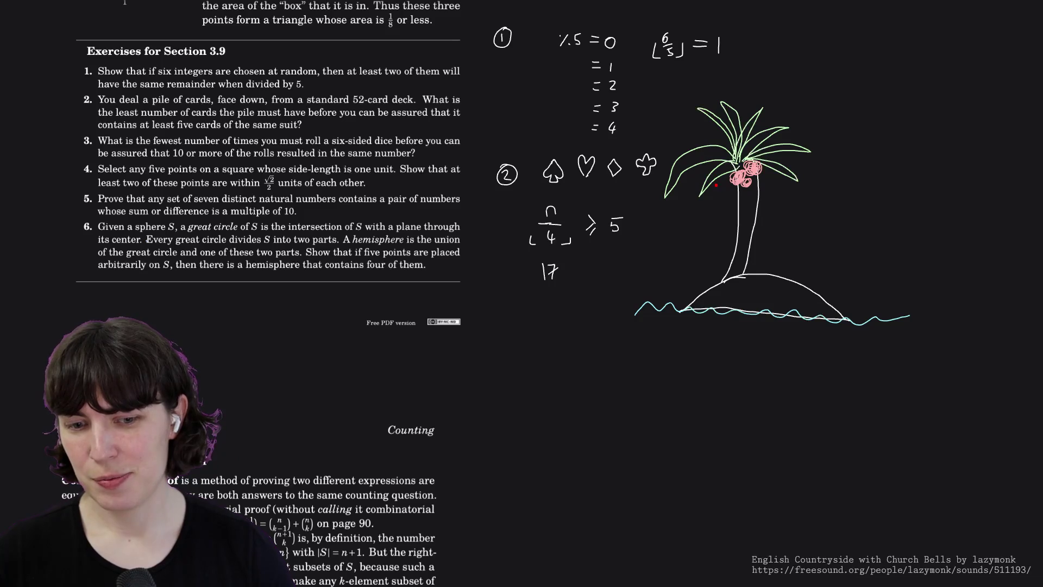
mouse_move(718, 182)
left_mouse_down()
mouse_move(733, 131)
mouse_move(785, 163)
mouse_move(753, 266)
mouse_move(744, 187)
left_mouse_up()
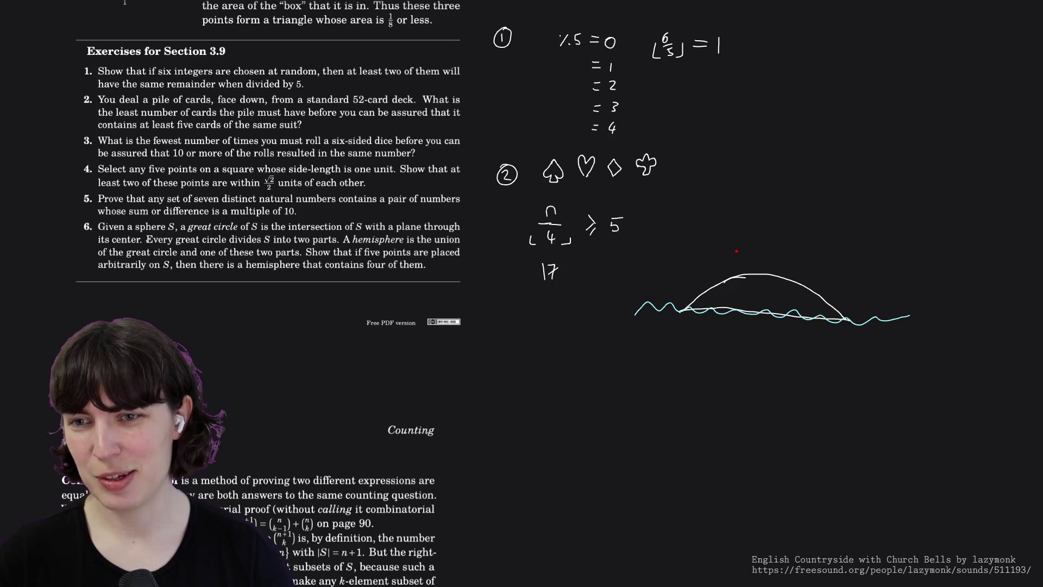
left_click_drag(737, 251, 650, 319)
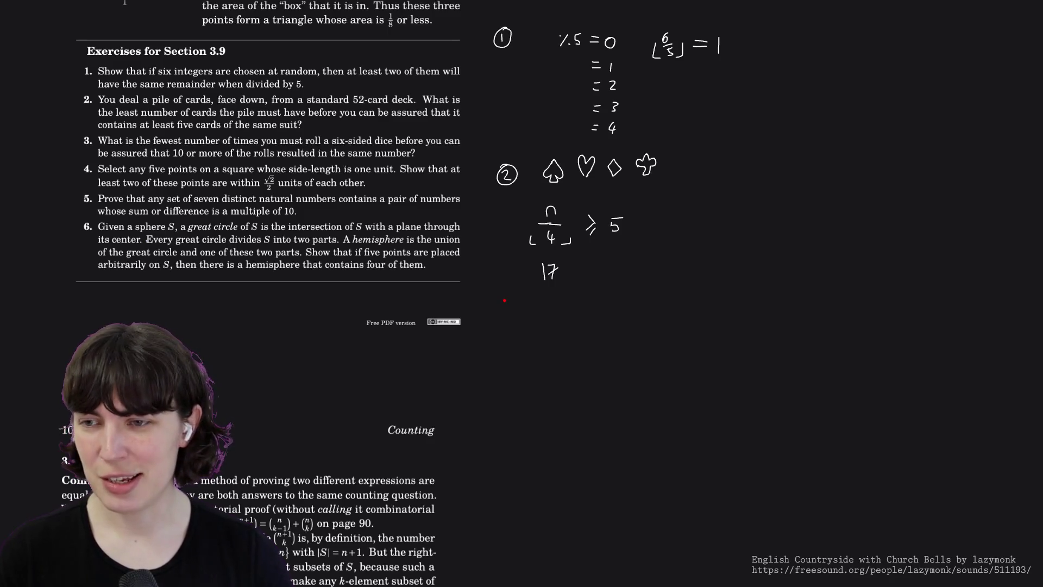
- Write a circled 3 below 17, undoing stray strokes, then write ⌊x/6⌋ ≥ 10 beside it
left_click_drag(512, 303, 505, 316)
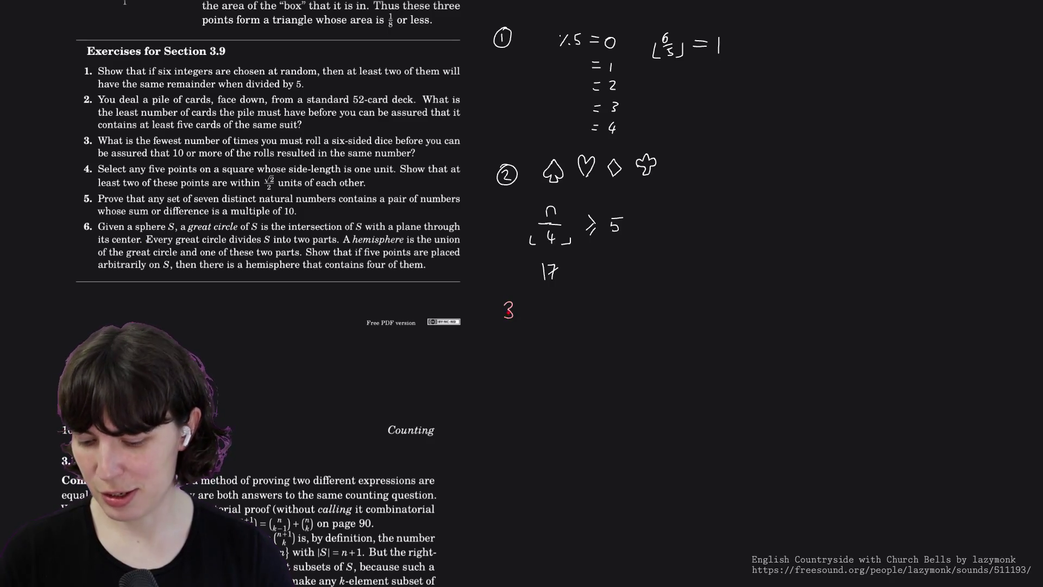
key("ctrl+z")
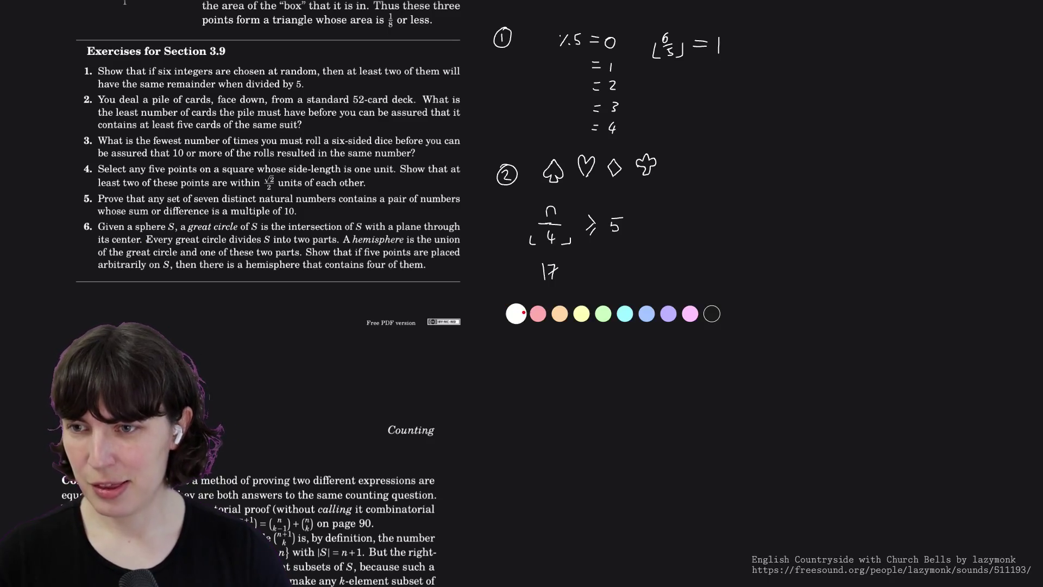
mouse_move(511, 304)
left_mouse_down()
mouse_move(503, 315)
mouse_move(521, 317)
mouse_move(516, 325)
mouse_move(499, 311)
mouse_move(517, 319)
mouse_move(511, 298)
left_mouse_up()
key("ctrl+z")
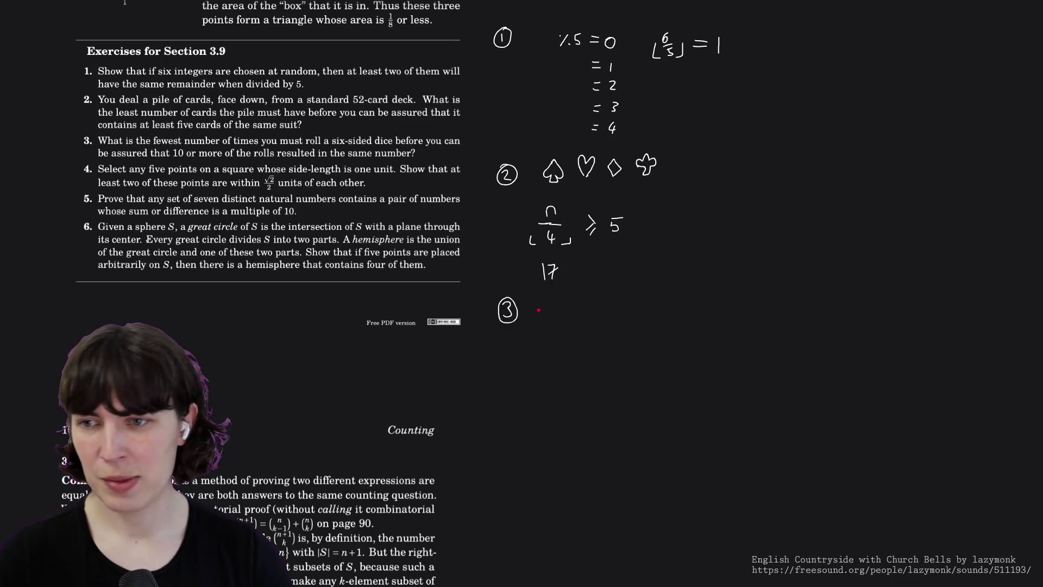
left_click_drag(551, 302, 544, 329)
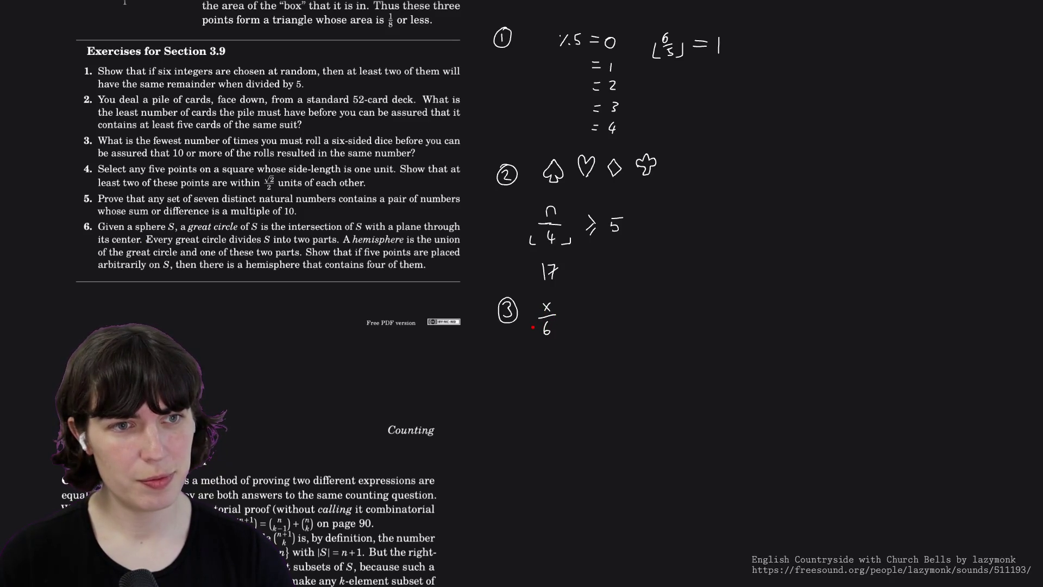
mouse_move(533, 328)
left_mouse_down()
mouse_move(557, 337)
mouse_move(614, 315)
left_mouse_up()
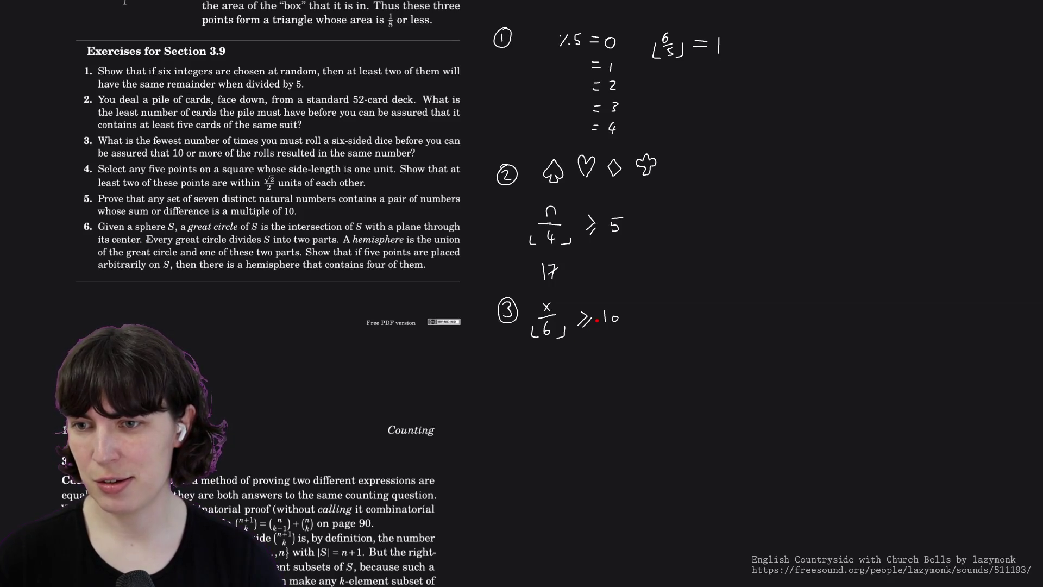
- Write 55 under the inequality, add a circled 4 below it, and draw a square's top edge
mouse_move(542, 353)
left_mouse_down()
mouse_move(553, 350)
mouse_move(540, 367)
mouse_move(558, 368)
left_mouse_up()
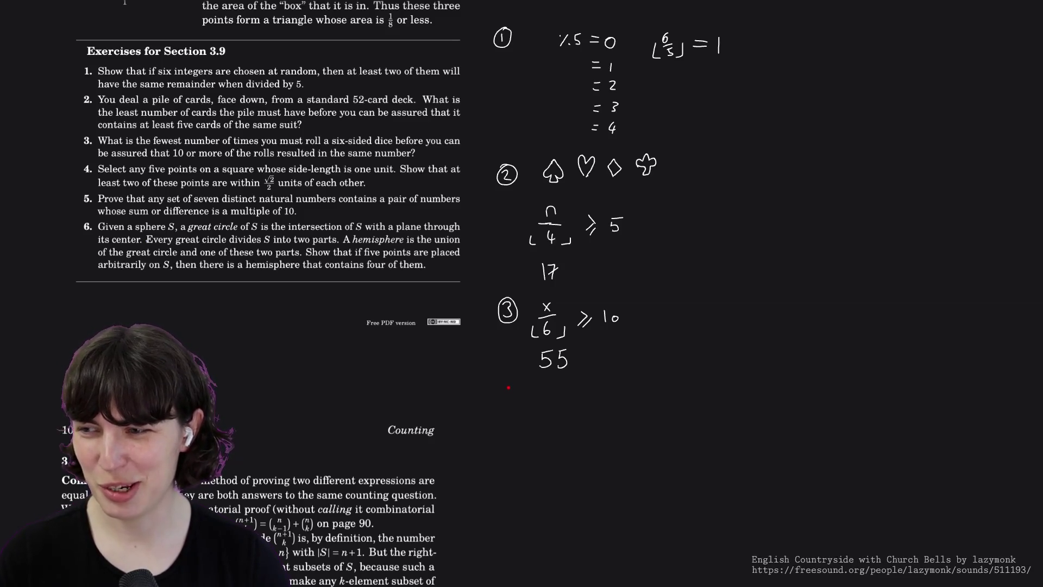
mouse_move(506, 386)
left_mouse_down()
mouse_move(508, 404)
mouse_move(503, 390)
mouse_move(519, 390)
mouse_move(508, 380)
left_mouse_up()
key("ctrl+z")
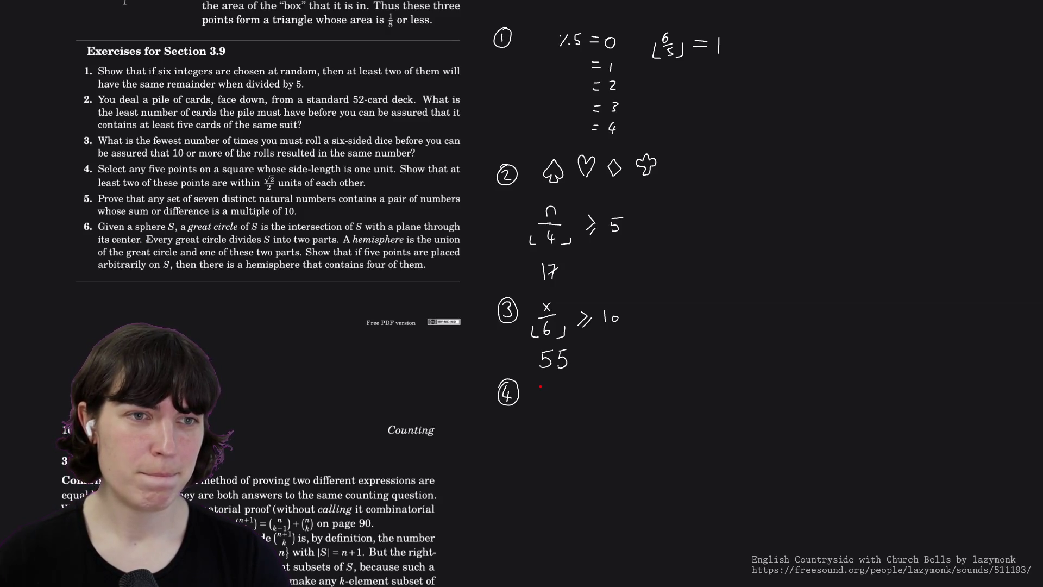
left_click_drag(533, 379, 639, 377)
- Close the square beside the circled 4 with left, right and redrawn bottom sides, then start a diagonal stroke to its right
mouse_move(534, 379)
left_mouse_down()
mouse_move(534, 478)
mouse_move(648, 484)
left_mouse_up()
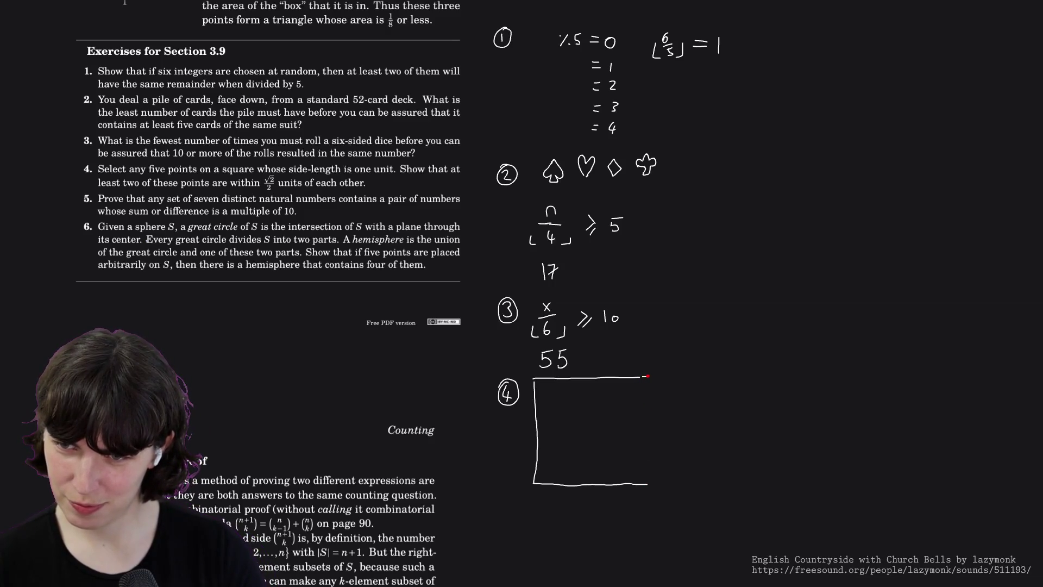
left_click_drag(641, 376, 640, 457)
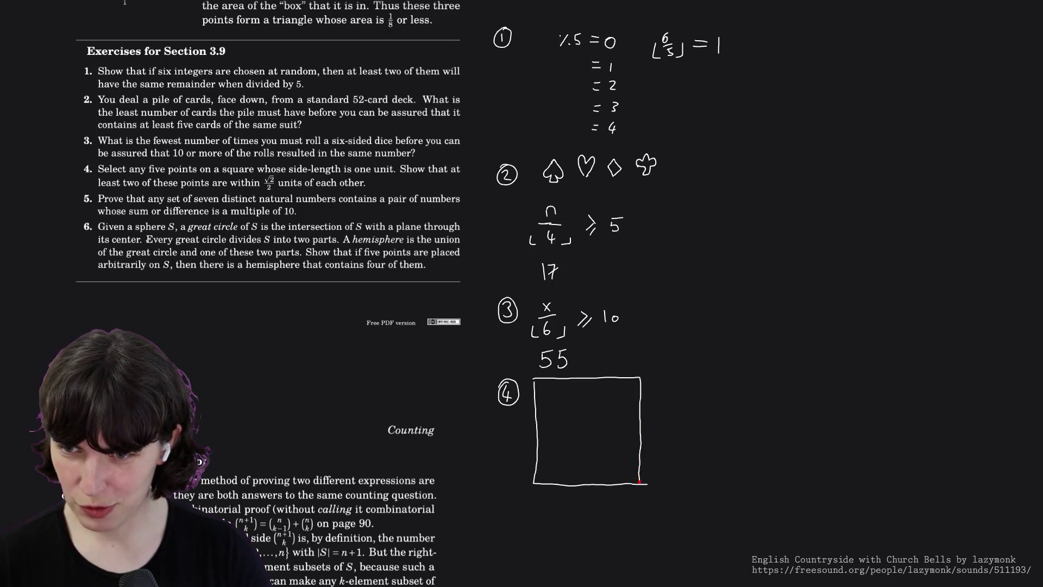
key("ctrl+z")
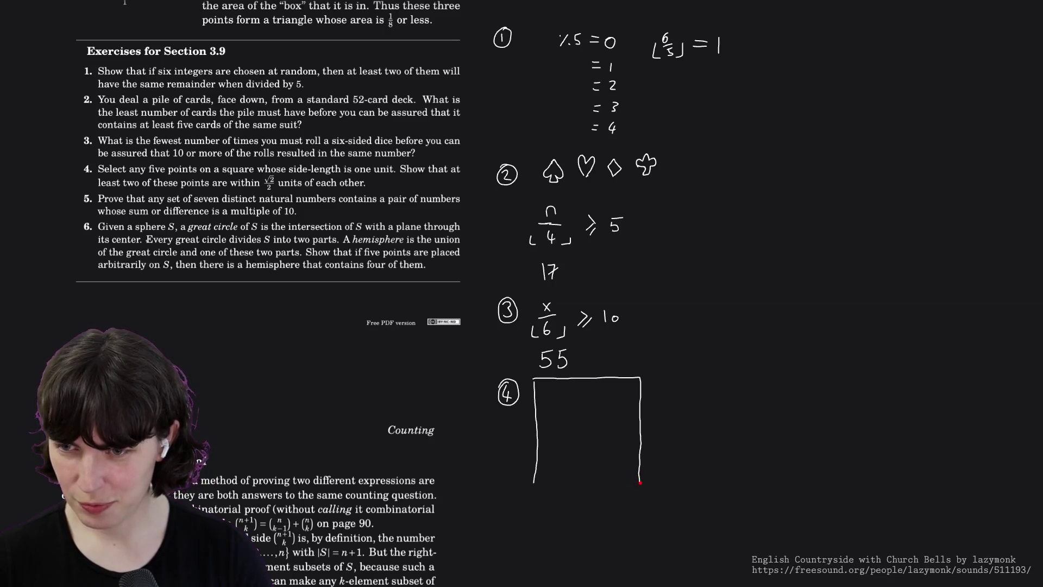
left_click_drag(633, 484, 551, 485)
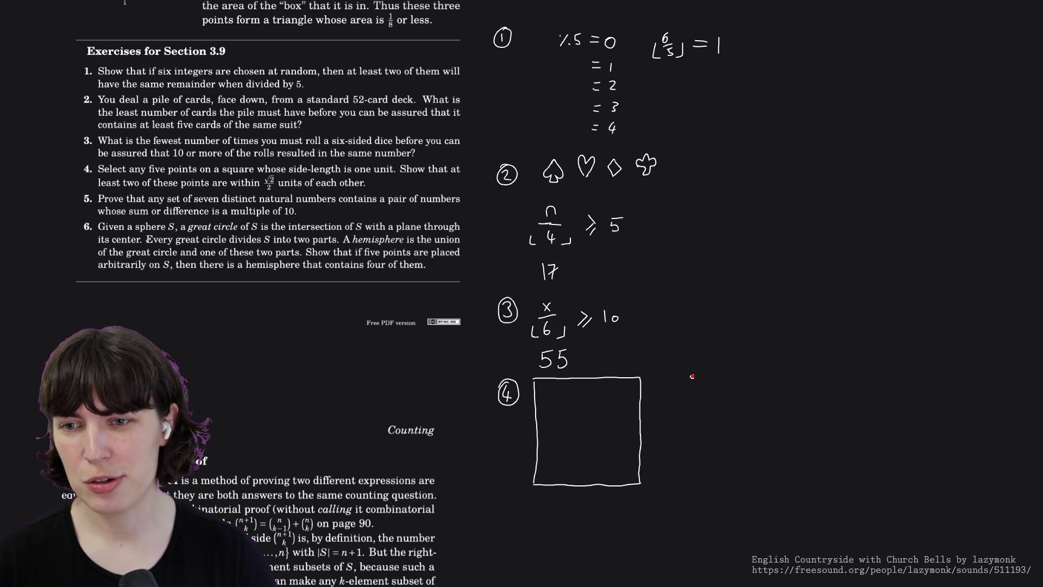
left_click_drag(692, 376, 756, 434)
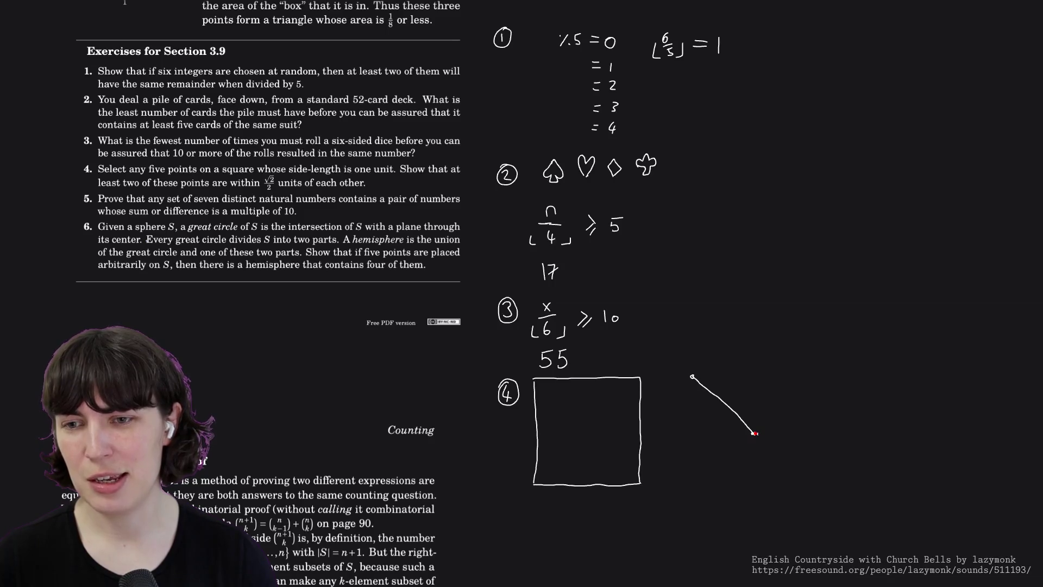
- Sketch and undo extra shapes right of exercise 4's square, then erase the leftover second square
mouse_move(692, 376)
left_mouse_down()
mouse_move(752, 375)
mouse_move(752, 432)
mouse_move(685, 431)
mouse_move(689, 375)
left_mouse_up()
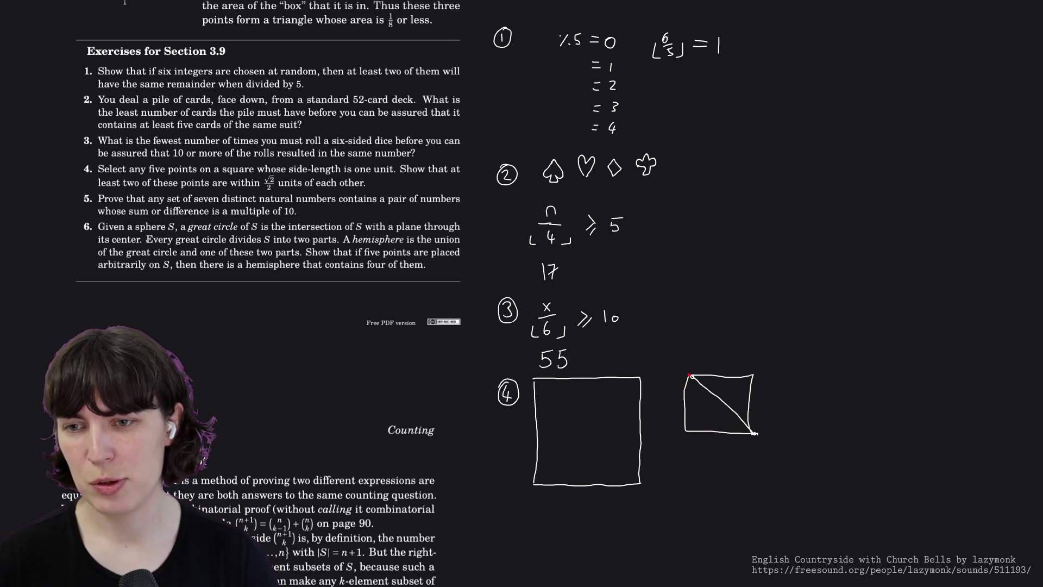
mouse_move(777, 383)
left_mouse_down()
mouse_move(828, 382)
mouse_move(801, 398)
mouse_move(774, 396)
mouse_move(780, 383)
left_mouse_up()
key("ctrl+z")
key("ctrl+z")
key("ctrl+z")
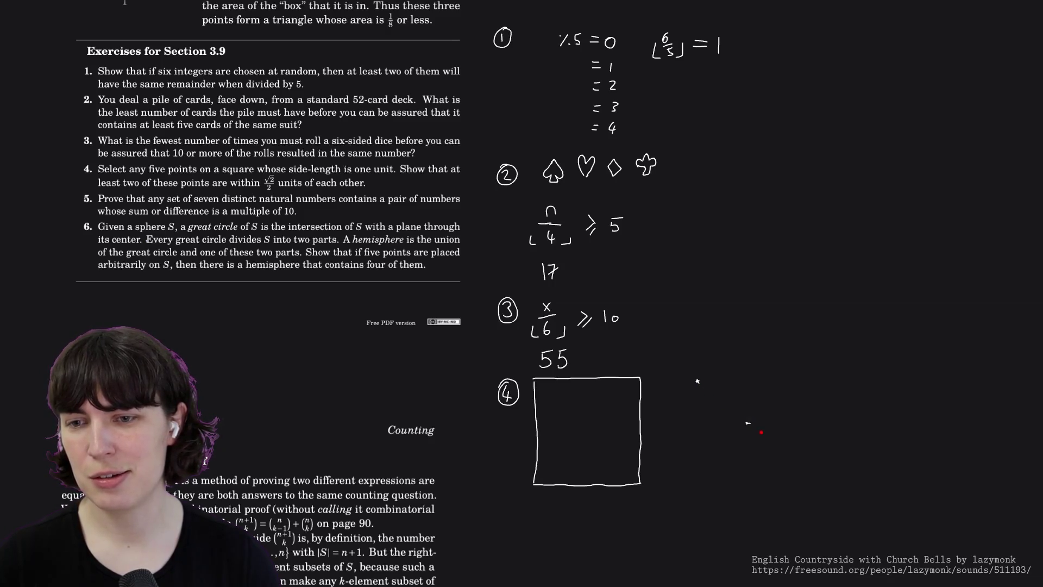
left_click_drag(698, 380, 748, 421)
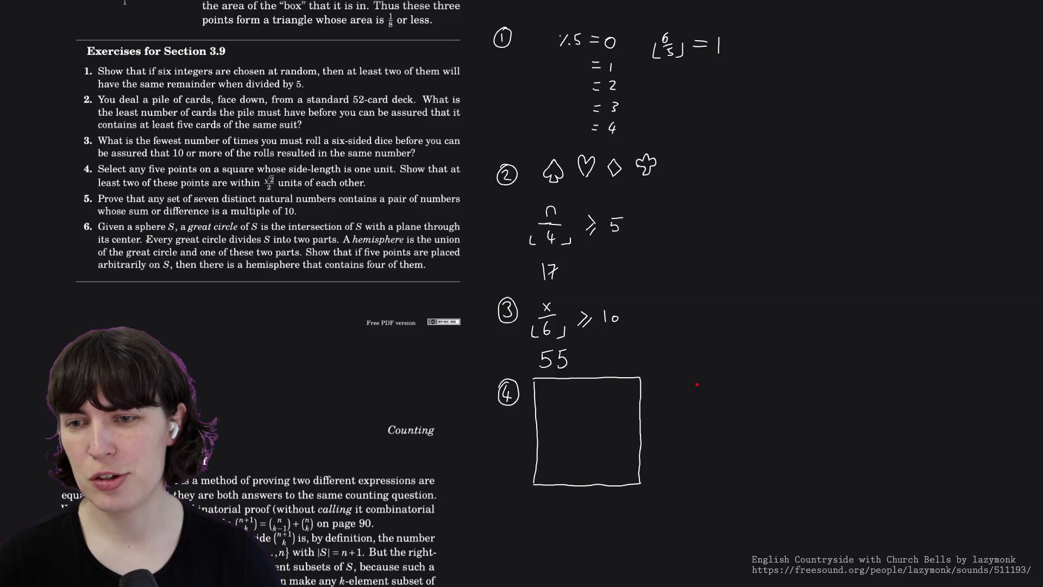
mouse_move(692, 386)
left_mouse_down()
mouse_move(774, 382)
mouse_move(764, 457)
mouse_move(693, 458)
mouse_move(690, 388)
left_mouse_up()
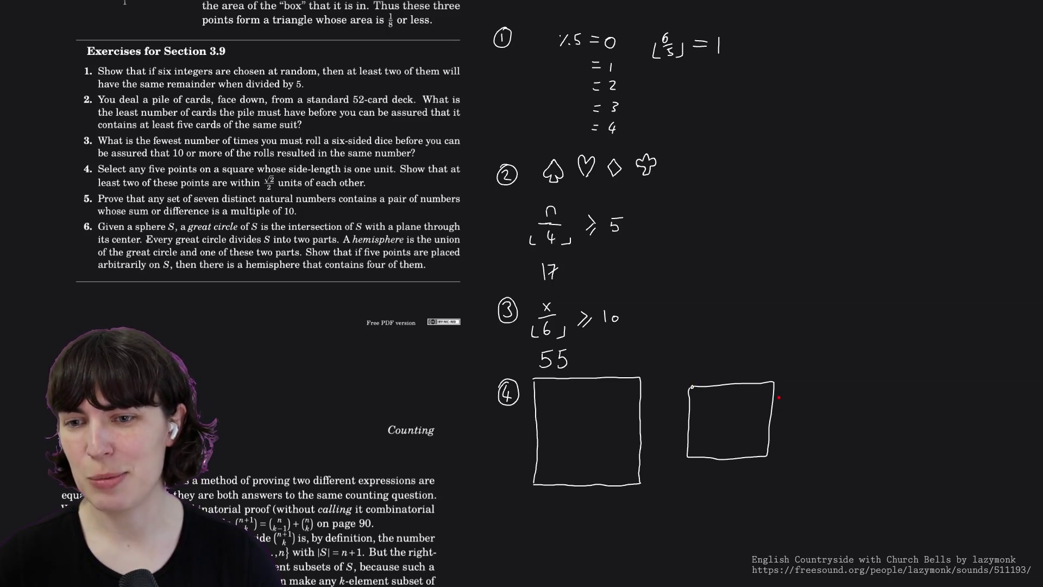
left_click_drag(686, 385, 689, 441)
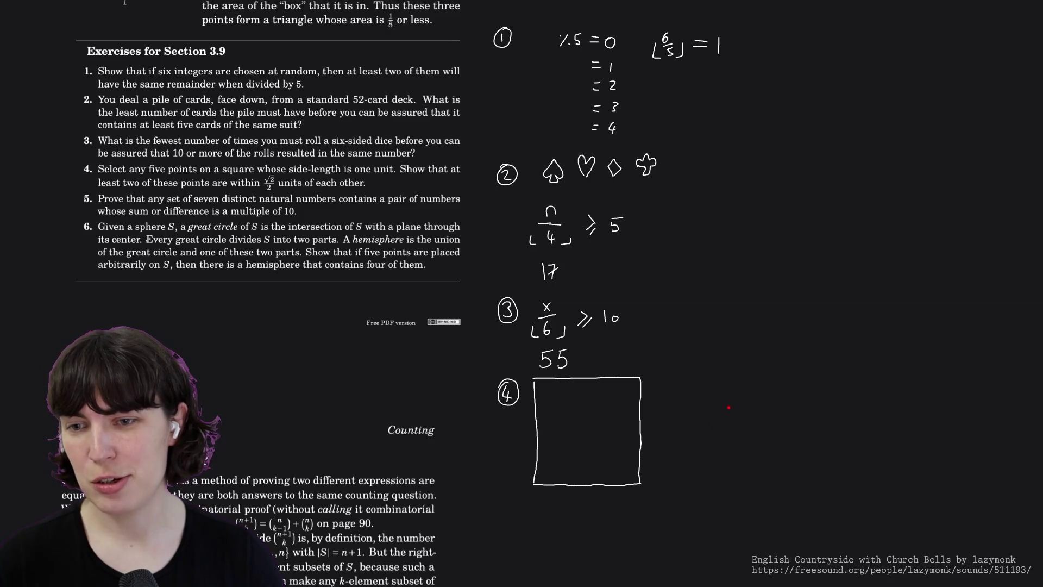
mouse_move(729, 408)
left_mouse_down()
mouse_move(793, 366)
mouse_move(788, 376)
mouse_move(789, 363)
mouse_move(734, 341)
mouse_move(689, 378)
mouse_move(697, 438)
mouse_move(750, 470)
mouse_move(804, 438)
mouse_move(810, 385)
mouse_move(792, 366)
left_mouse_up()
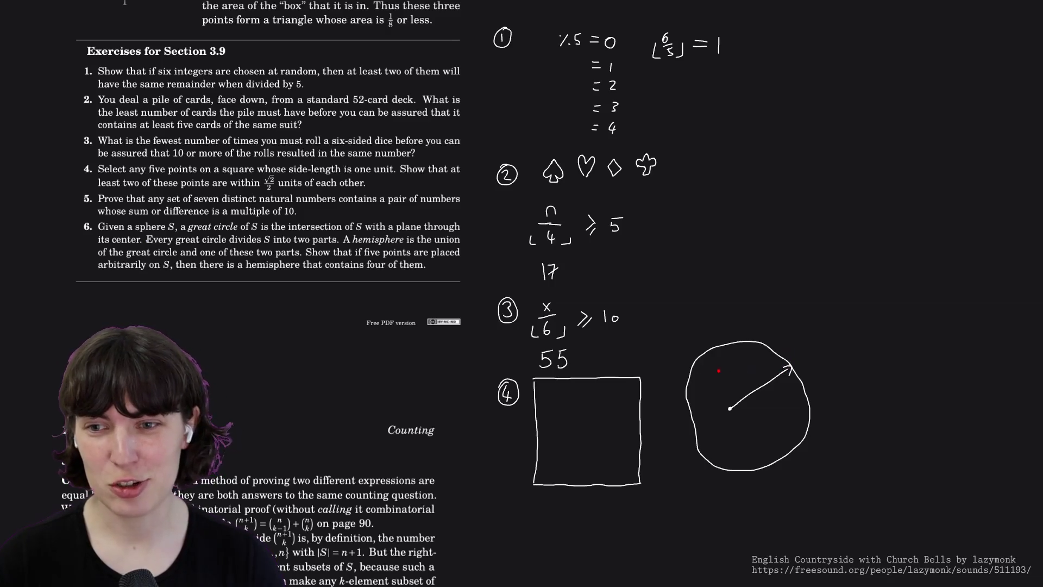
mouse_move(692, 353)
left_mouse_down()
mouse_move(691, 464)
mouse_move(798, 465)
mouse_move(803, 361)
mouse_move(790, 349)
mouse_move(692, 352)
left_mouse_up()
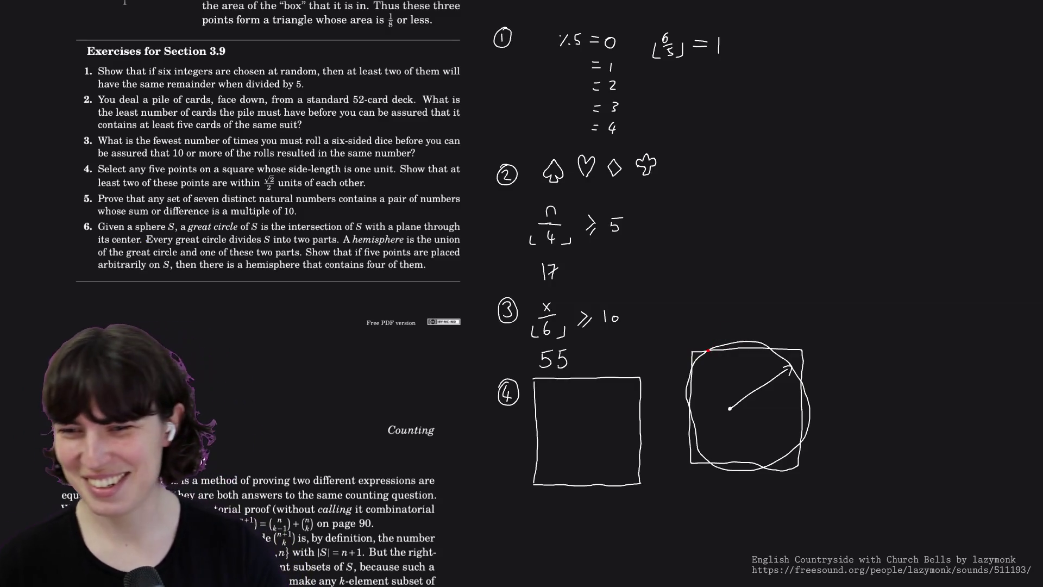
left_click_drag(716, 344, 784, 365)
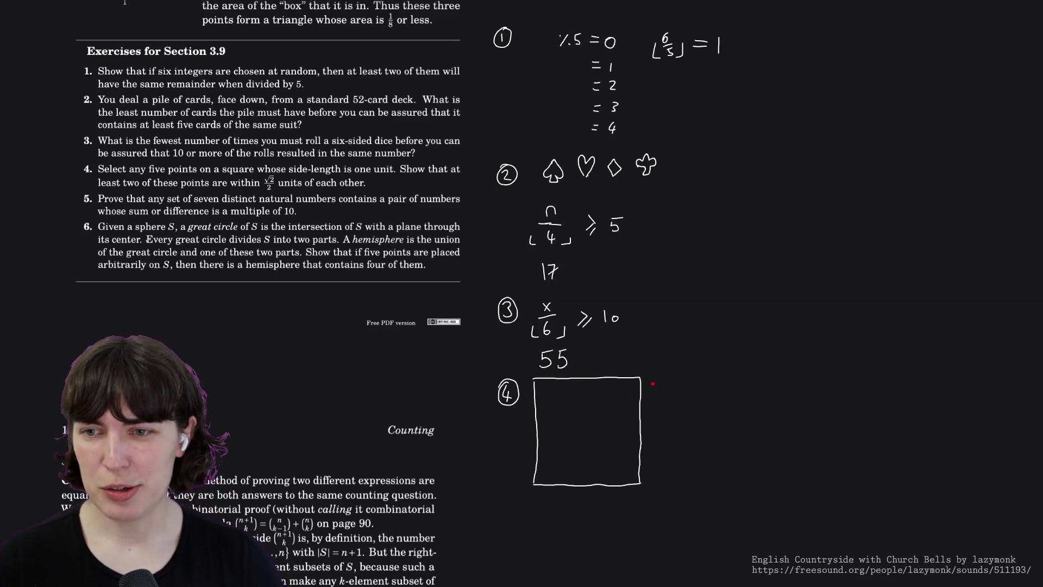
- Draw a double-headed arrow beside exercise 4's square and label the side 1u
left_click_drag(654, 380, 659, 474)
mouse_move(648, 384)
left_mouse_down()
mouse_move(660, 383)
mouse_move(665, 430)
mouse_move(677, 425)
left_mouse_up()
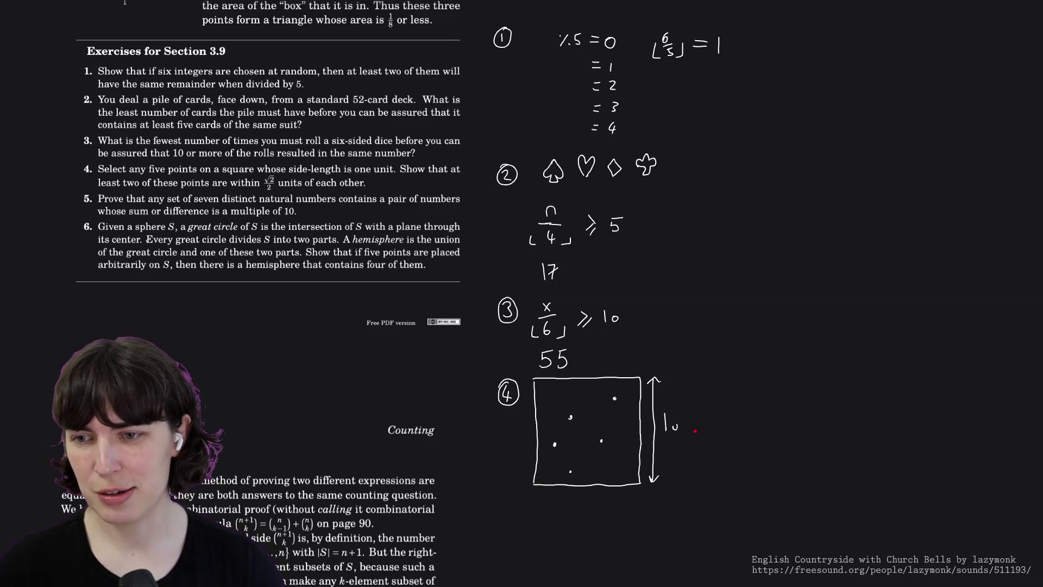
- Sketch a small square split by its diagonal, label a side 1, and write 1+1 above it
mouse_move(746, 420)
left_mouse_down()
mouse_move(788, 389)
mouse_move(785, 421)
mouse_move(745, 419)
left_mouse_up()
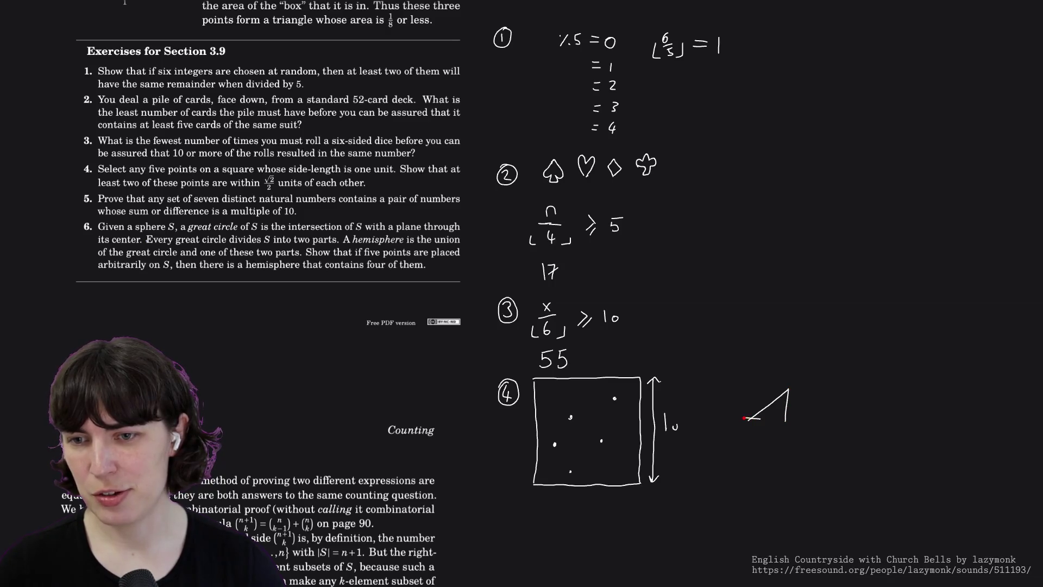
key("ctrl+z")
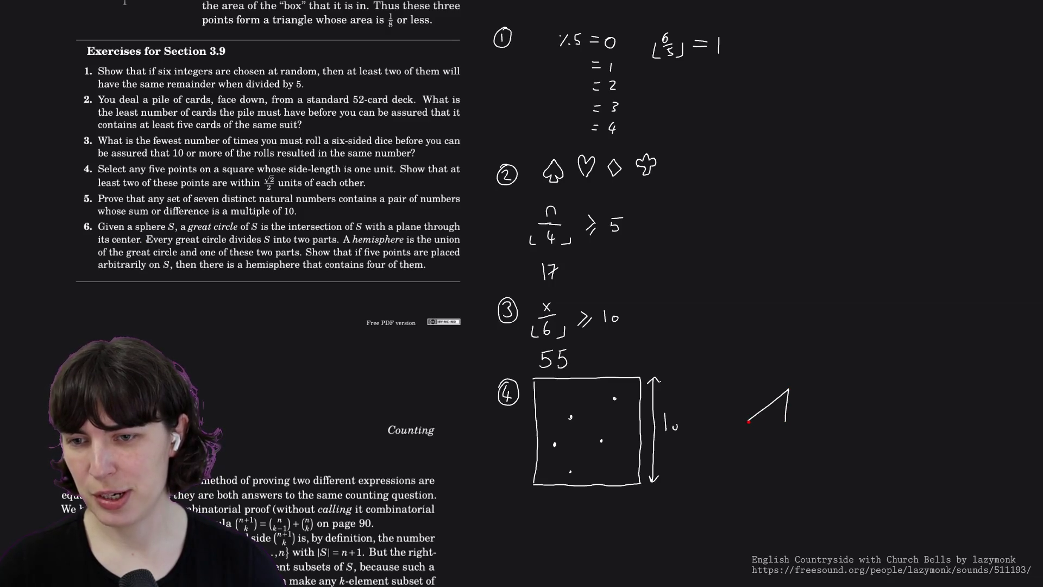
mouse_move(749, 422)
left_mouse_down()
mouse_move(787, 423)
mouse_move(751, 389)
mouse_move(787, 387)
left_mouse_up()
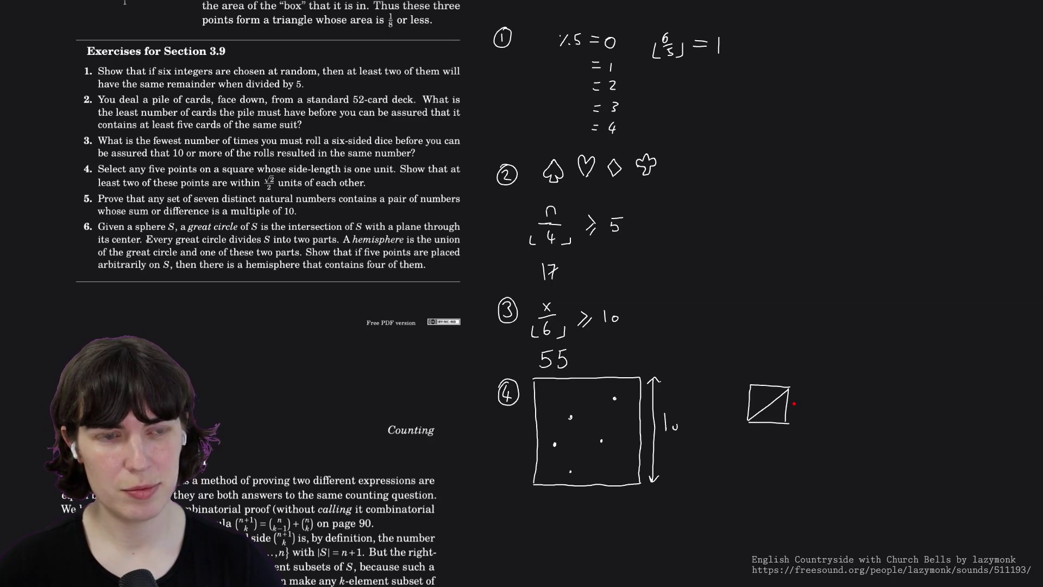
left_click_drag(764, 387, 767, 393)
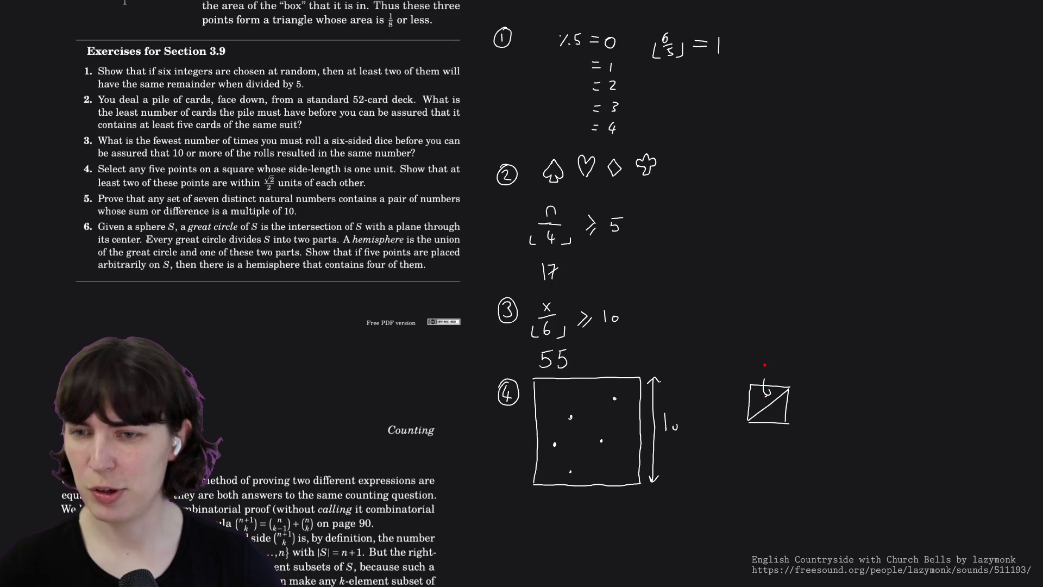
mouse_move(814, 361)
left_mouse_down()
mouse_move(813, 373)
mouse_move(857, 372)
left_mouse_up()
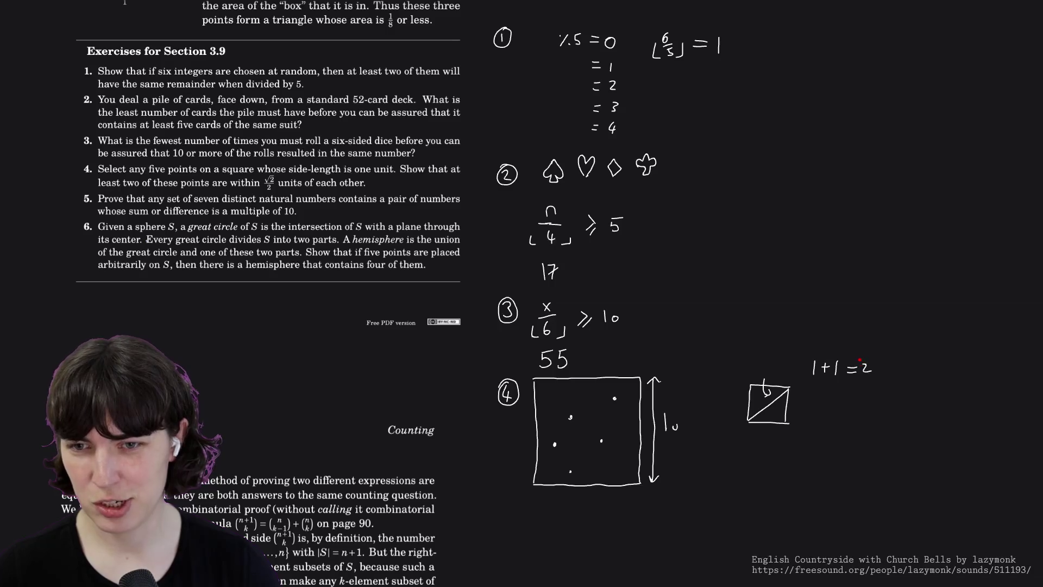
left_click_drag(851, 364, 871, 366)
- Rewrite 1+1 as √(1+1) with √2 beneath, and draw a corner-to-corner diagonal across the big square
left_click_drag(802, 372, 853, 358)
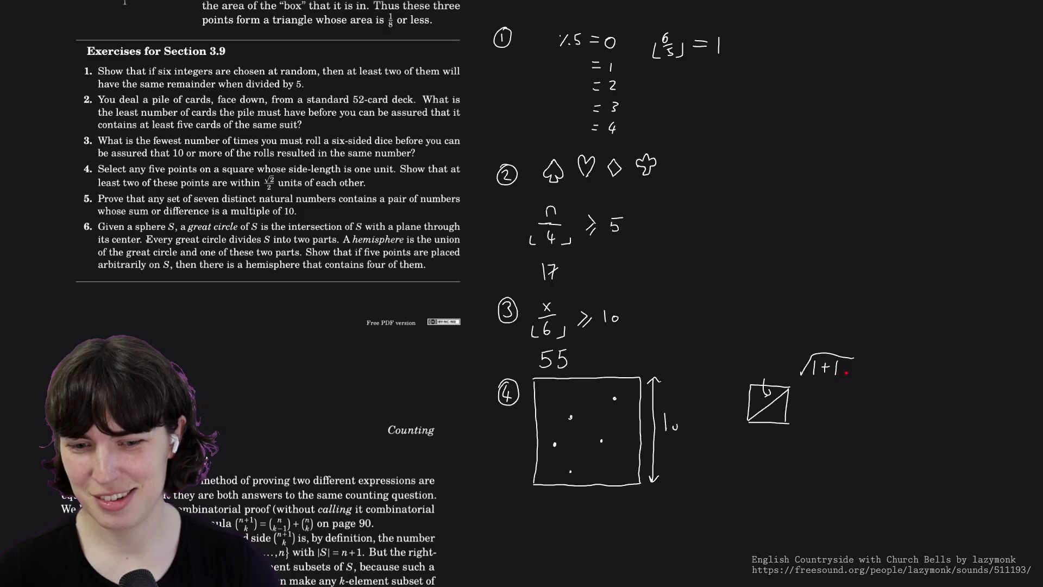
mouse_move(817, 398)
left_mouse_down()
mouse_move(844, 384)
mouse_move(859, 389)
mouse_move(821, 398)
mouse_move(823, 409)
mouse_move(829, 386)
mouse_move(847, 384)
mouse_move(840, 405)
left_mouse_up()
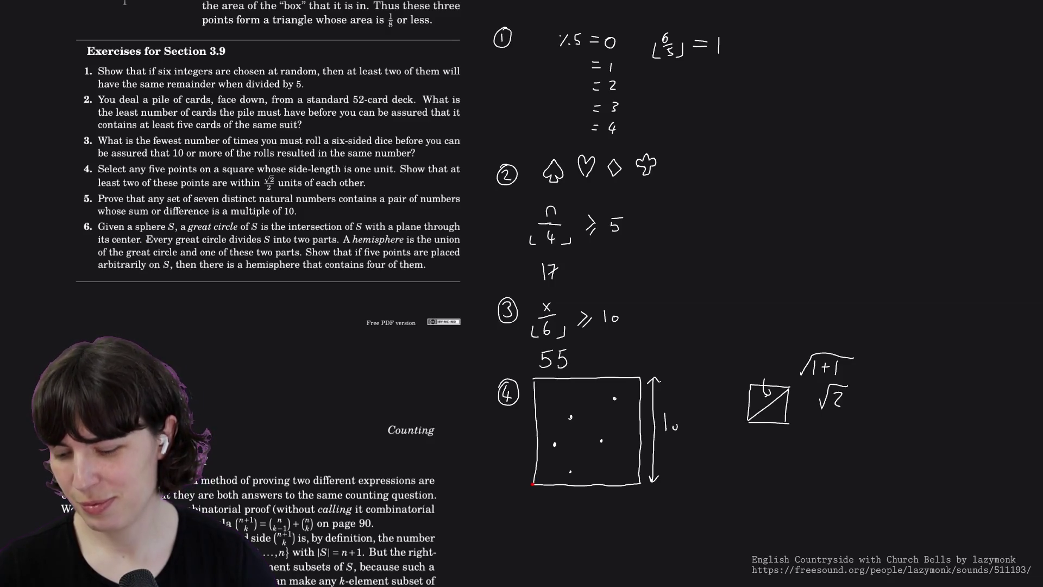
left_click_drag(533, 483, 570, 437)
left_click_drag(536, 483, 639, 377)
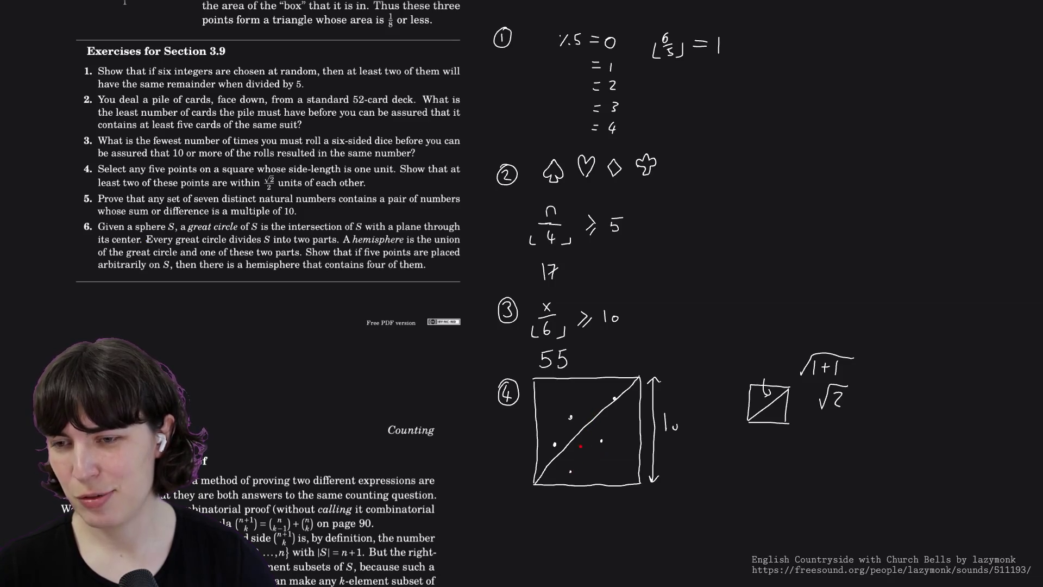
left_click_drag(533, 484, 641, 377)
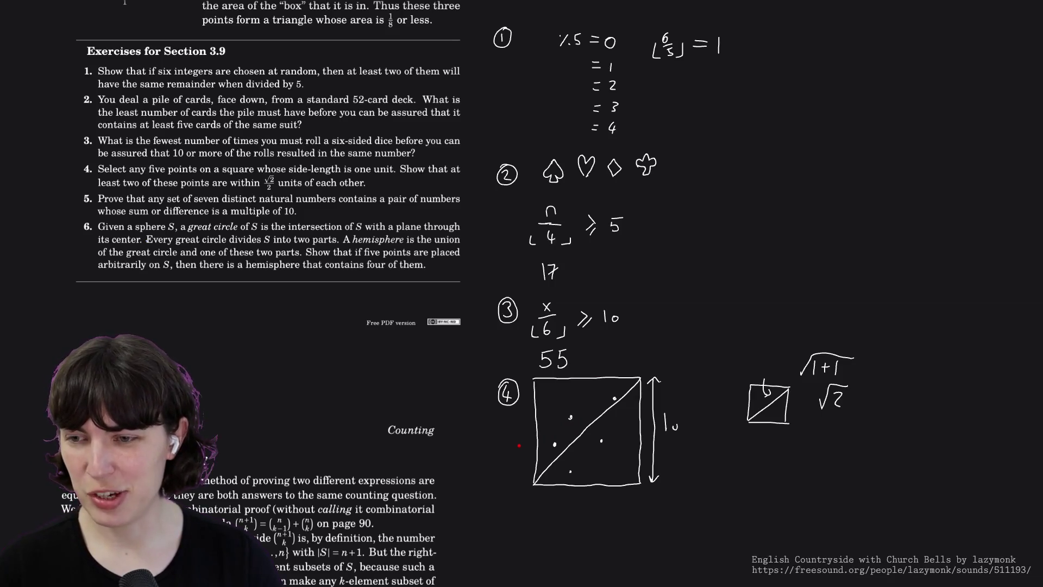
- Draw marks left of exercise 4's square and undo each one
left_click_drag(519, 438, 530, 458)
key("ctrl+z")
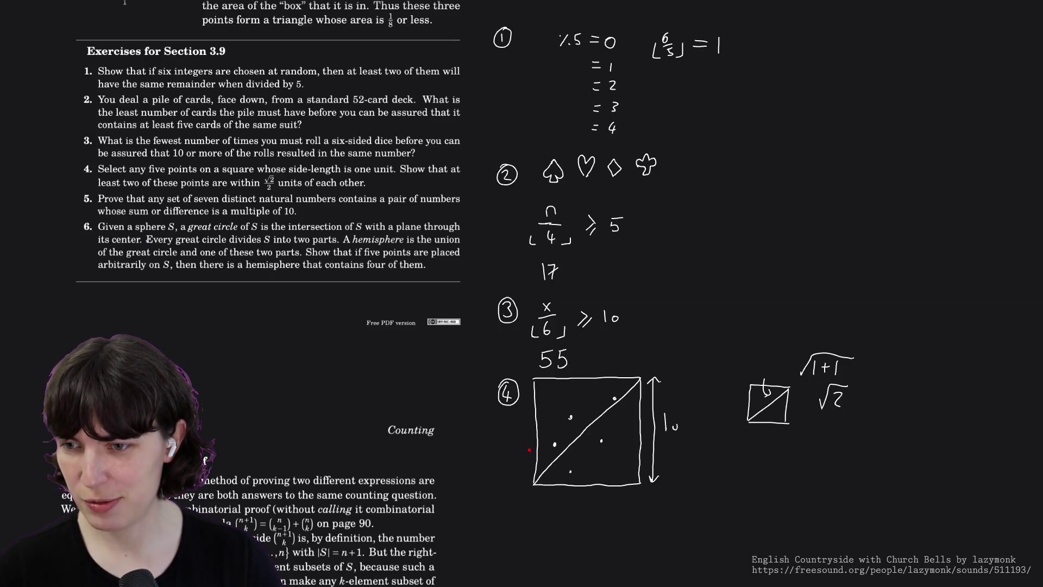
left_click_drag(514, 441, 524, 459)
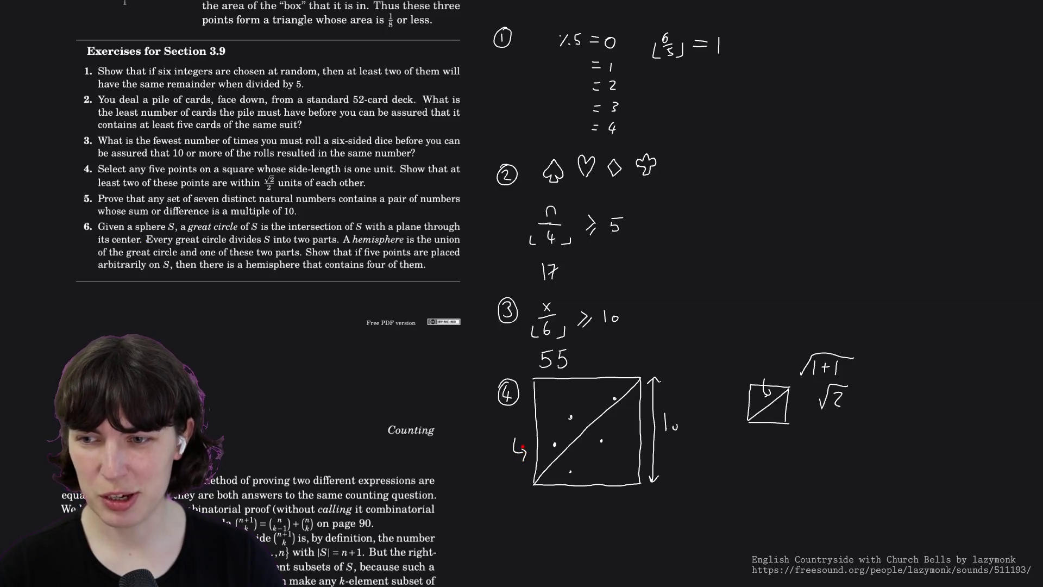
key("ctrl+z")
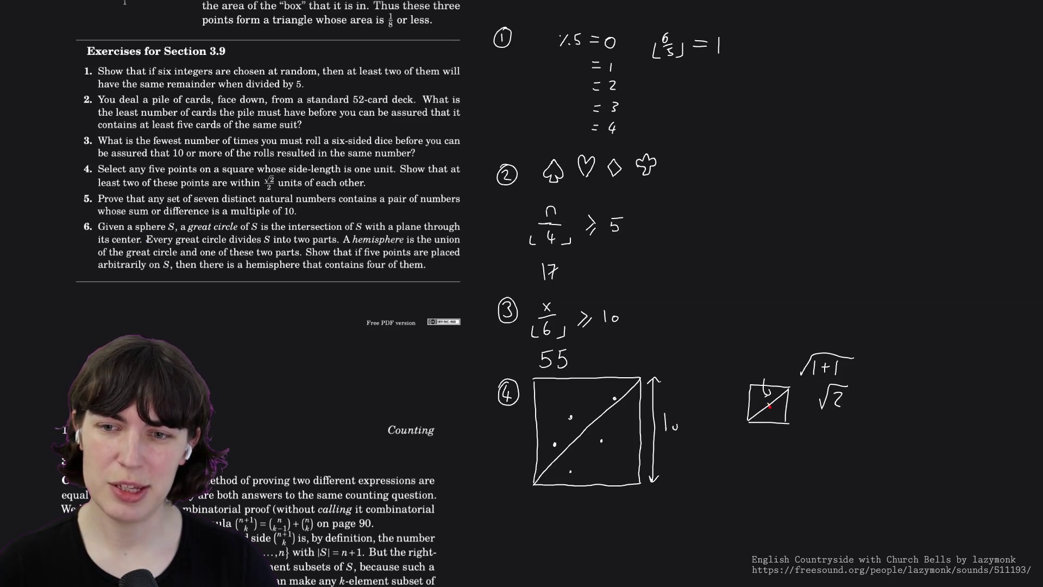
- Switch the ink to pink, trace half the small square's diagonal, and draw the big square's other diagonal
right_click(776, 419)
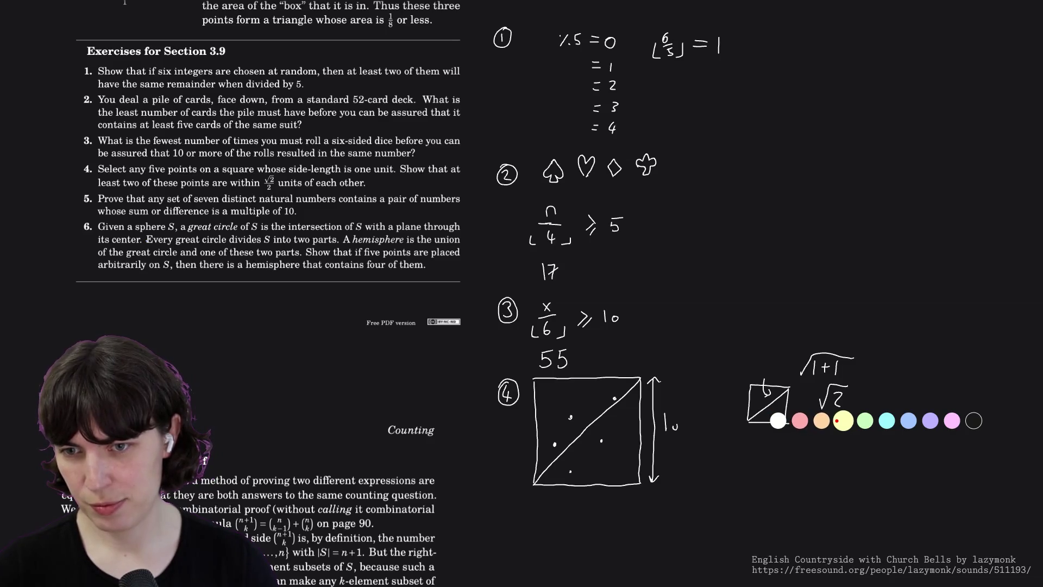
left_click(797, 422)
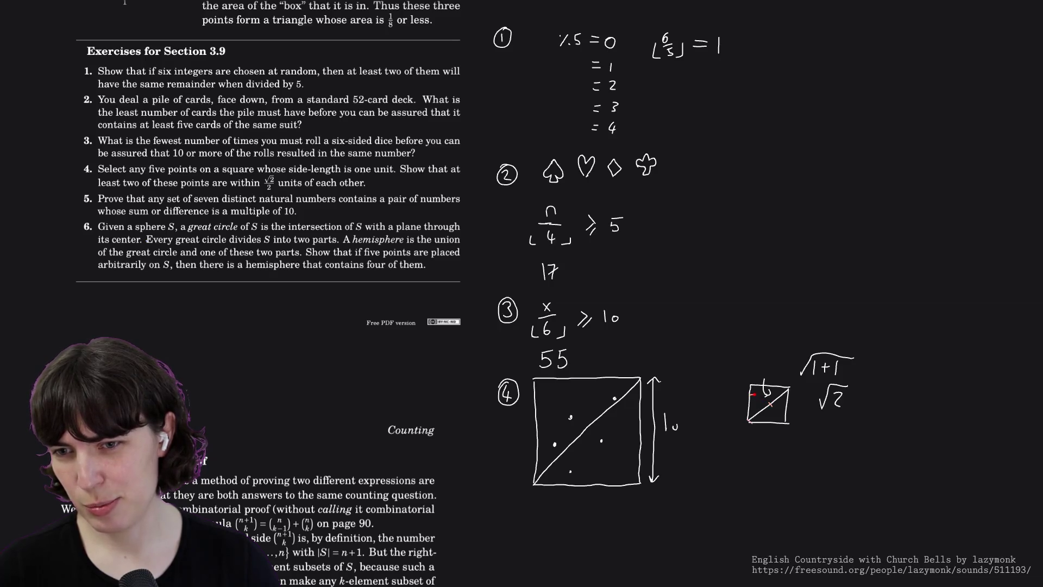
left_click_drag(772, 406, 774, 424)
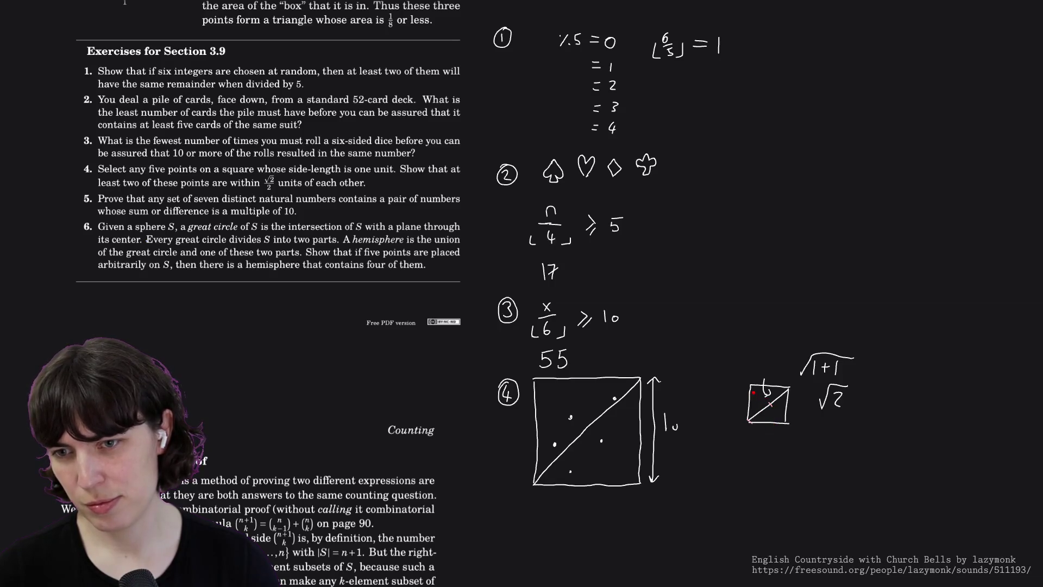
left_click_drag(751, 385, 770, 403)
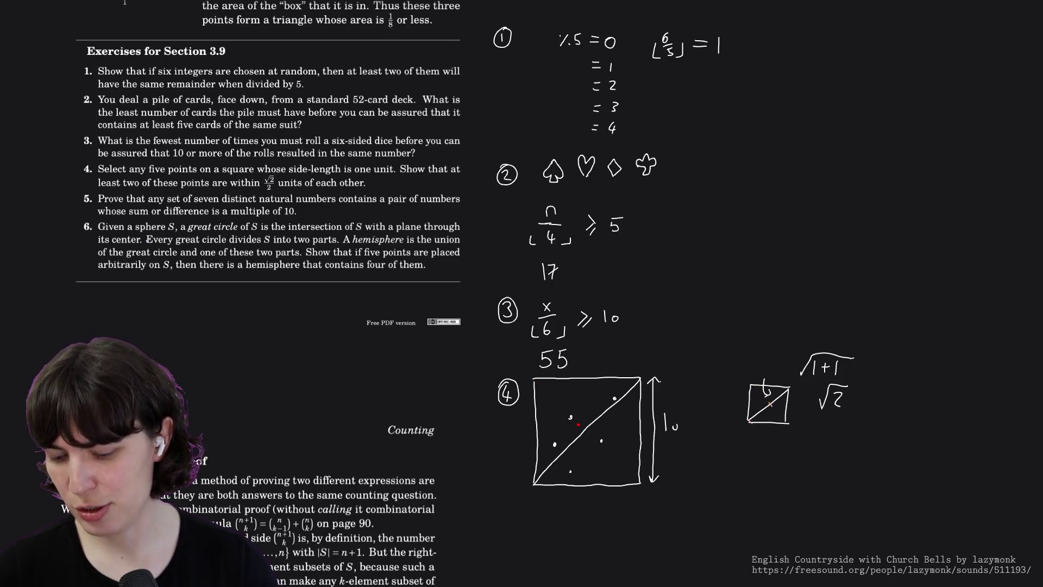
left_click_drag(534, 380, 639, 483)
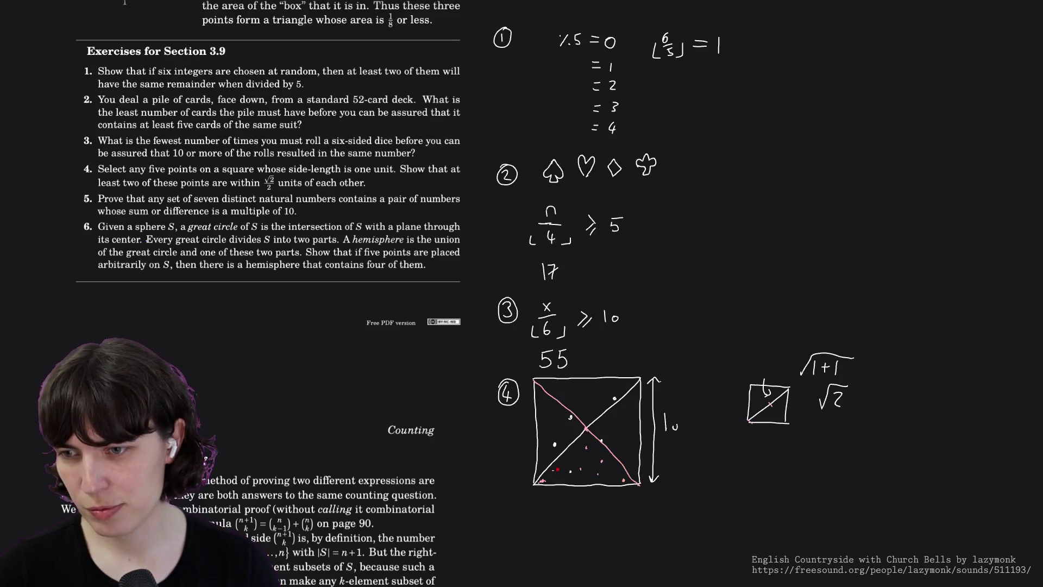
- Undo the big square's diagonals and sample dots, leaving one red corner mark
key("ctrl+z")
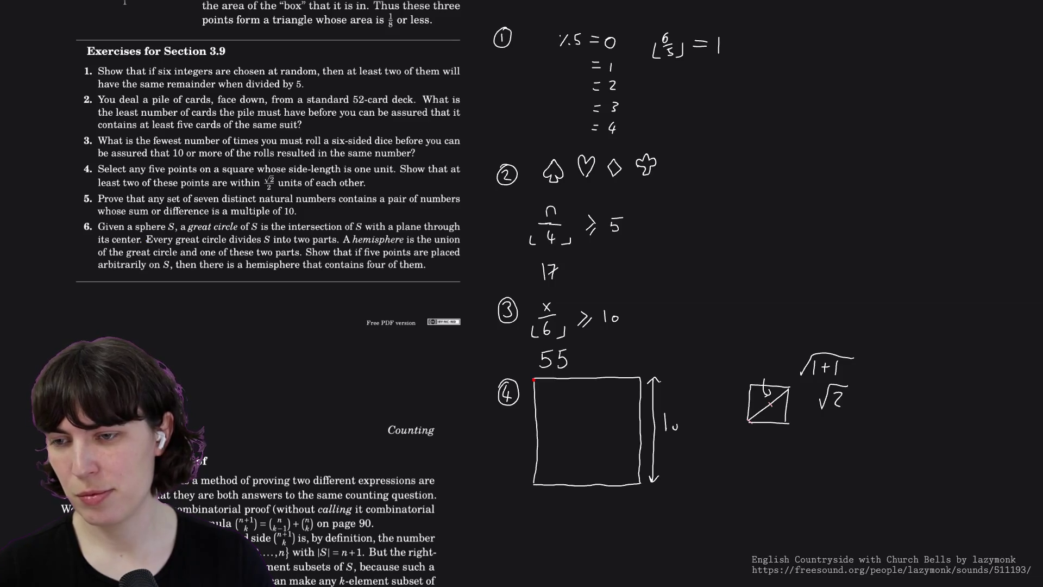
- Draw both pink diagonals across the square and undo the stray mark above it
left_click_drag(534, 379, 637, 483)
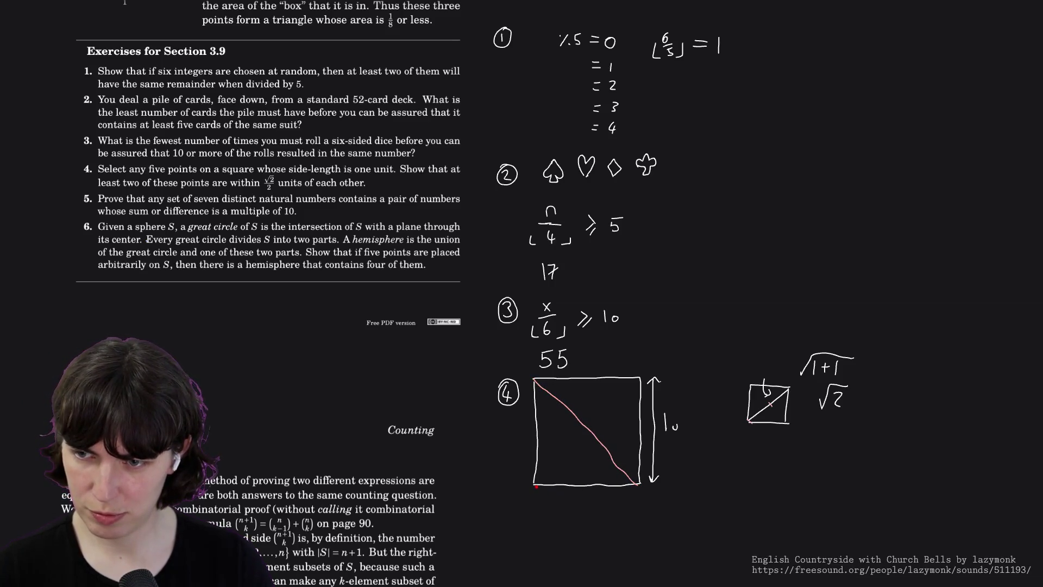
left_click_drag(534, 483, 639, 380)
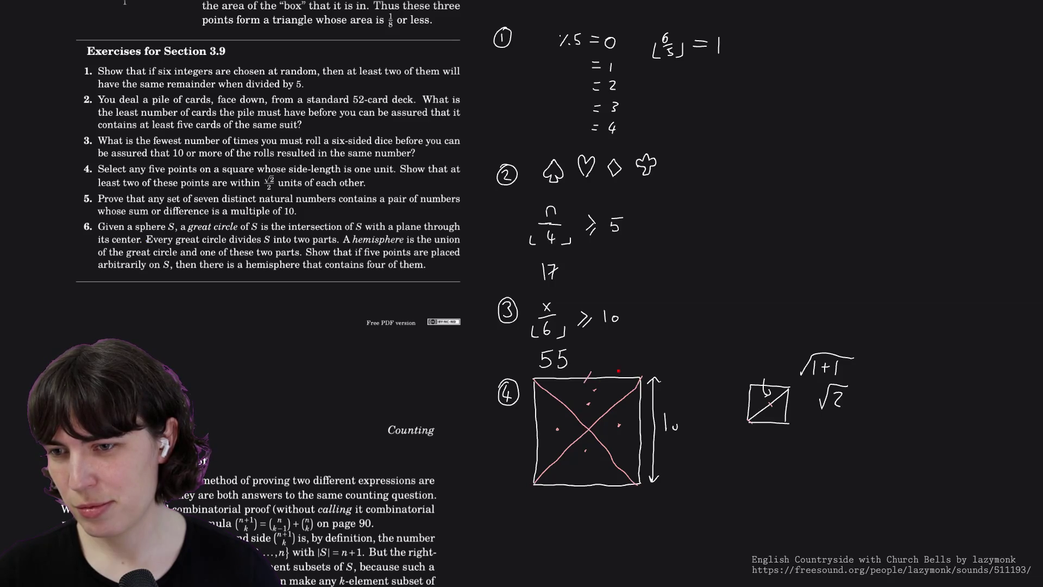
key("ctrl+z")
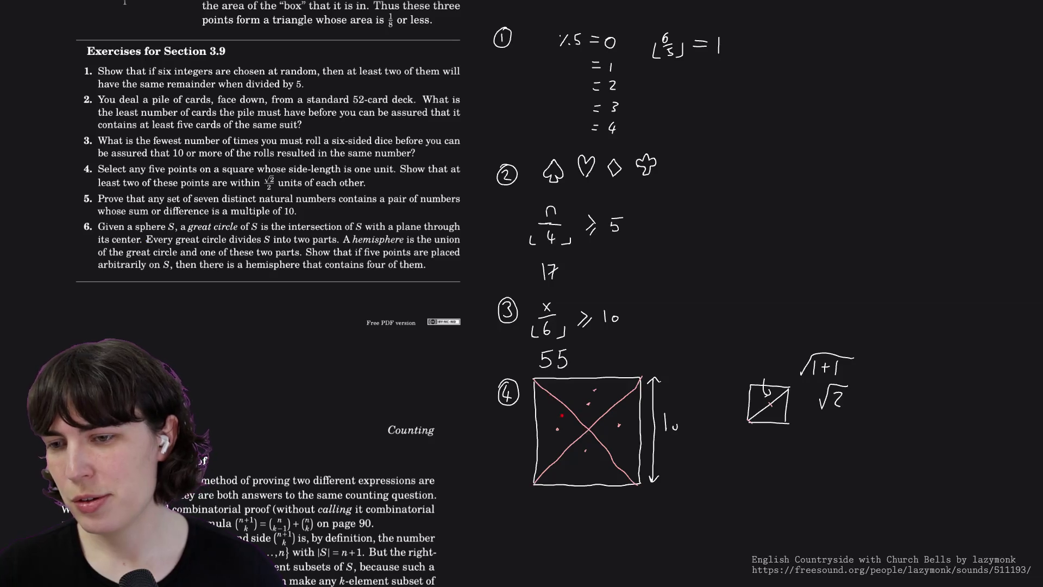
- Sketch a small right triangle, redoing its misdrawn sides, and label the hypotenuse 1
mouse_move(744, 286)
left_mouse_down()
mouse_move(742, 326)
mouse_move(796, 336)
left_mouse_up()
key("ctrl+z")
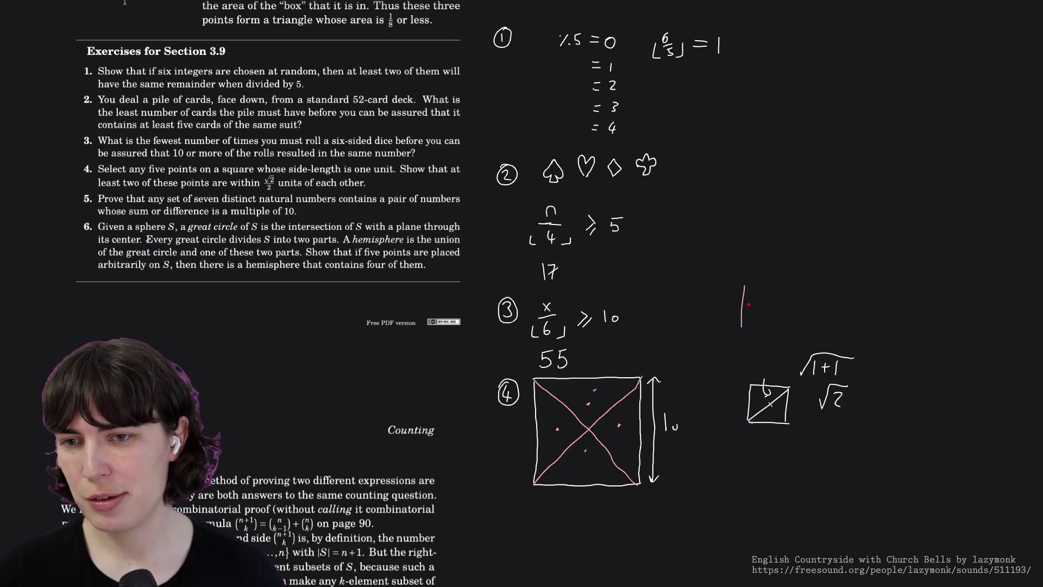
left_click_drag(745, 285, 781, 319)
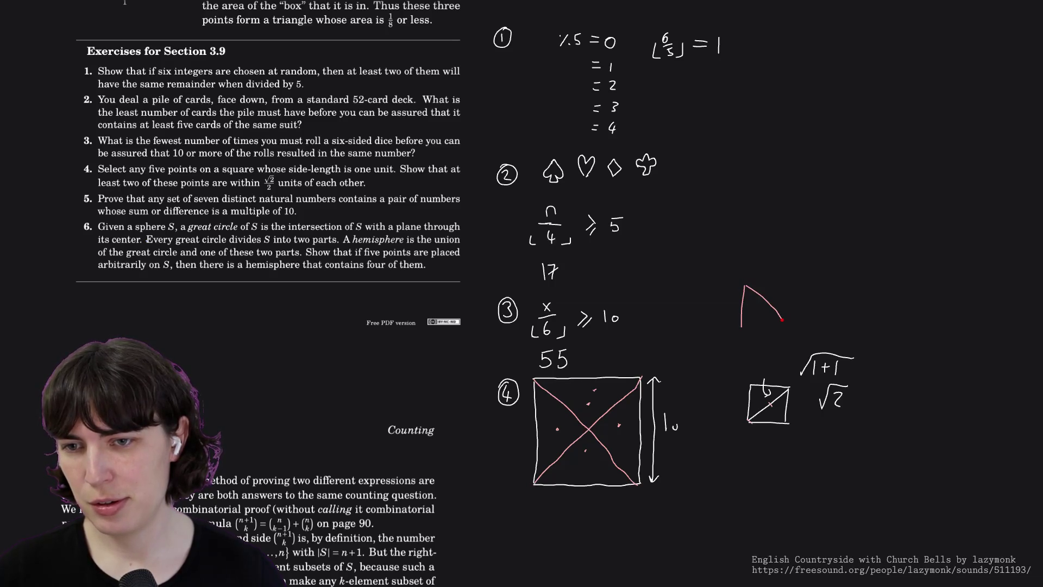
key("ctrl+z")
left_click_drag(745, 286, 768, 325)
key("ctrl+z")
mouse_move(745, 287)
left_mouse_down()
mouse_move(772, 326)
mouse_move(741, 326)
left_mouse_up()
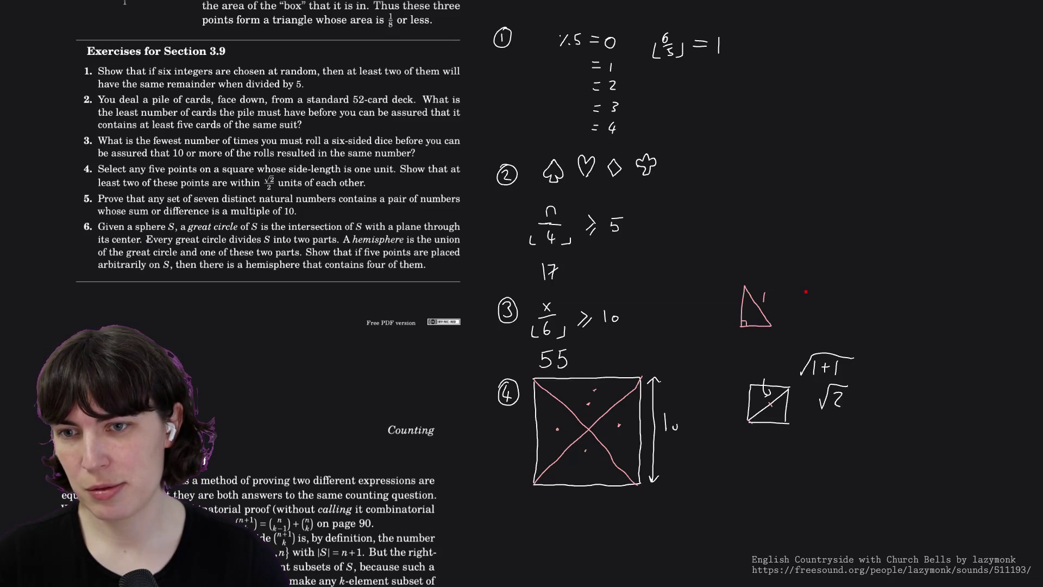
left_click_drag(805, 291, 804, 304)
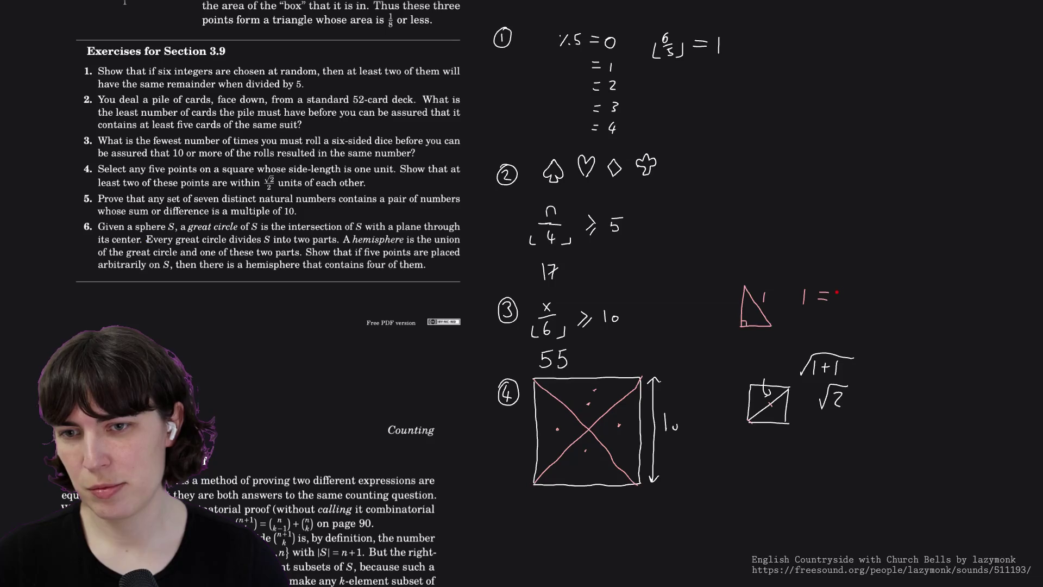
- Write 1 = 2a² beside the triangle, label its base a, and erase the stray exponent
mouse_move(805, 295)
left_mouse_down()
mouse_move(829, 293)
mouse_move(807, 289)
mouse_move(827, 286)
left_mouse_up()
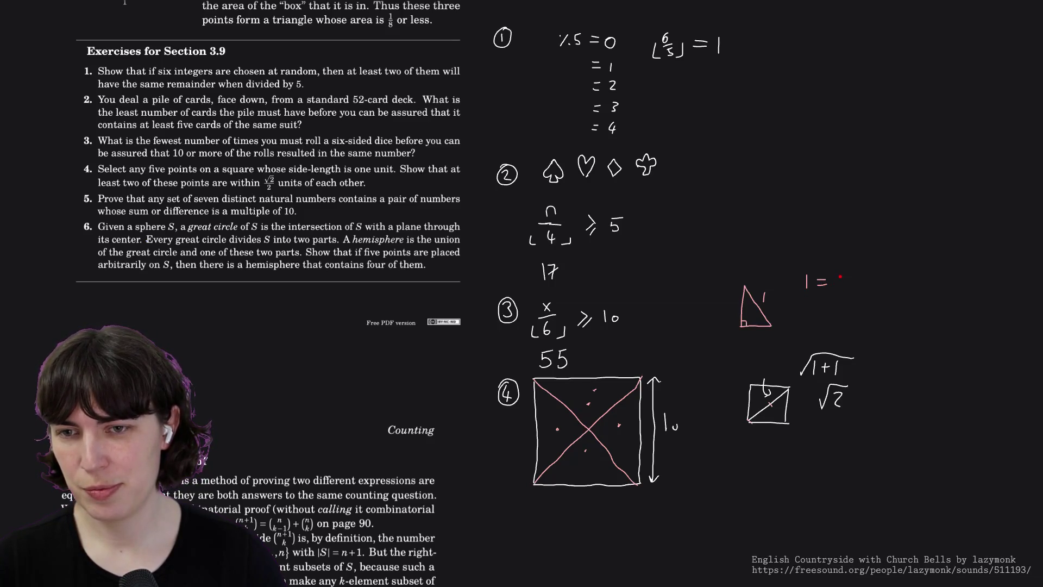
mouse_move(816, 270)
left_mouse_down()
mouse_move(839, 287)
mouse_move(857, 278)
left_mouse_up()
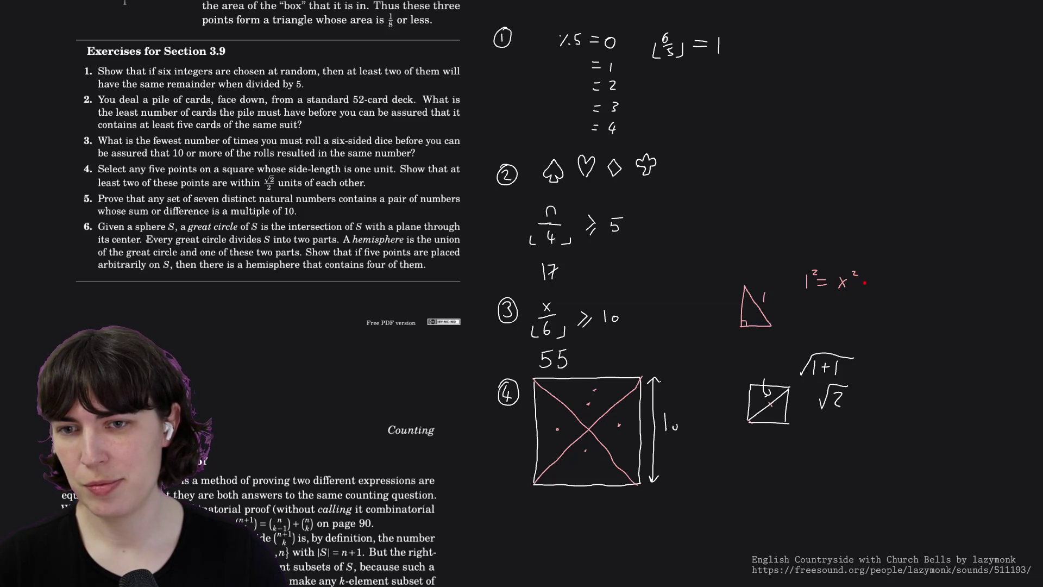
mouse_move(832, 277)
left_mouse_down()
mouse_move(845, 281)
mouse_move(840, 288)
mouse_move(870, 276)
left_mouse_up()
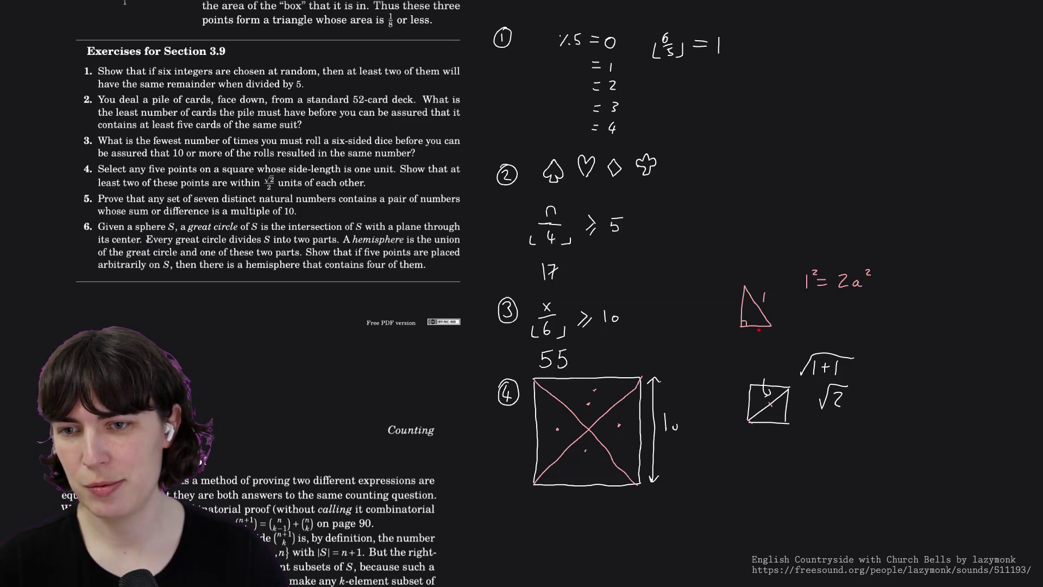
mouse_move(754, 331)
left_mouse_down()
mouse_move(761, 335)
mouse_move(739, 308)
left_mouse_up()
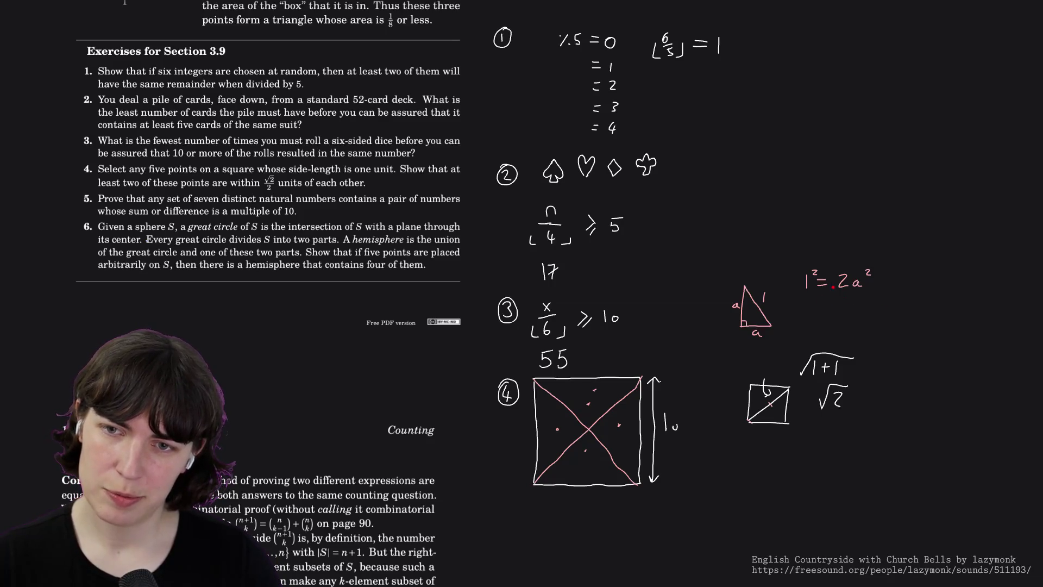
left_click(817, 273)
- Write 1/2 = a², then √(1/2) and √2/2 below it
mouse_move(908, 277)
left_mouse_down()
mouse_move(911, 310)
mouse_move(934, 292)
left_mouse_up()
left_click_drag(925, 295, 963, 285)
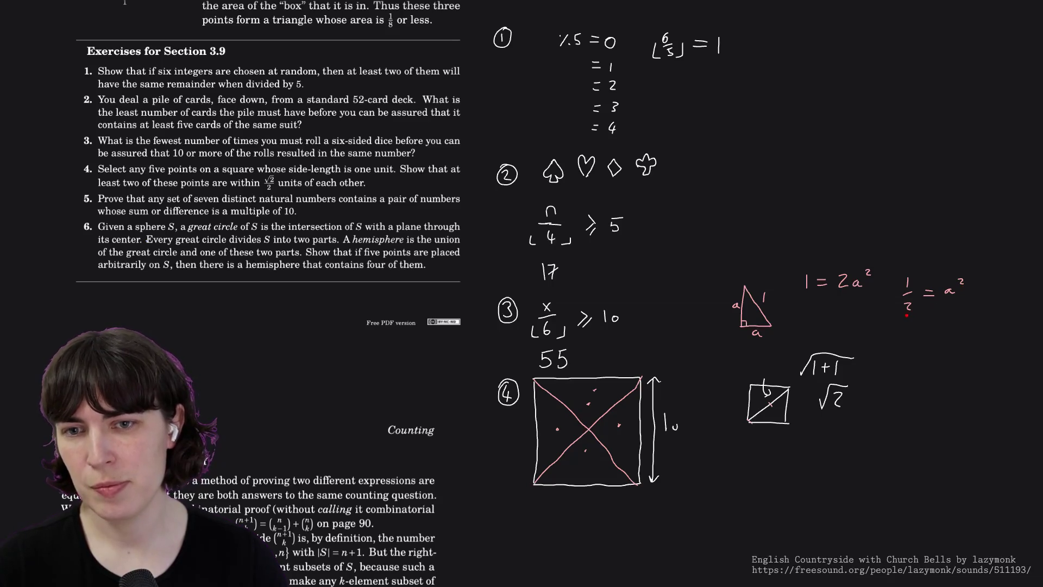
mouse_move(907, 343)
left_mouse_down()
mouse_move(941, 328)
mouse_move(931, 356)
left_mouse_up()
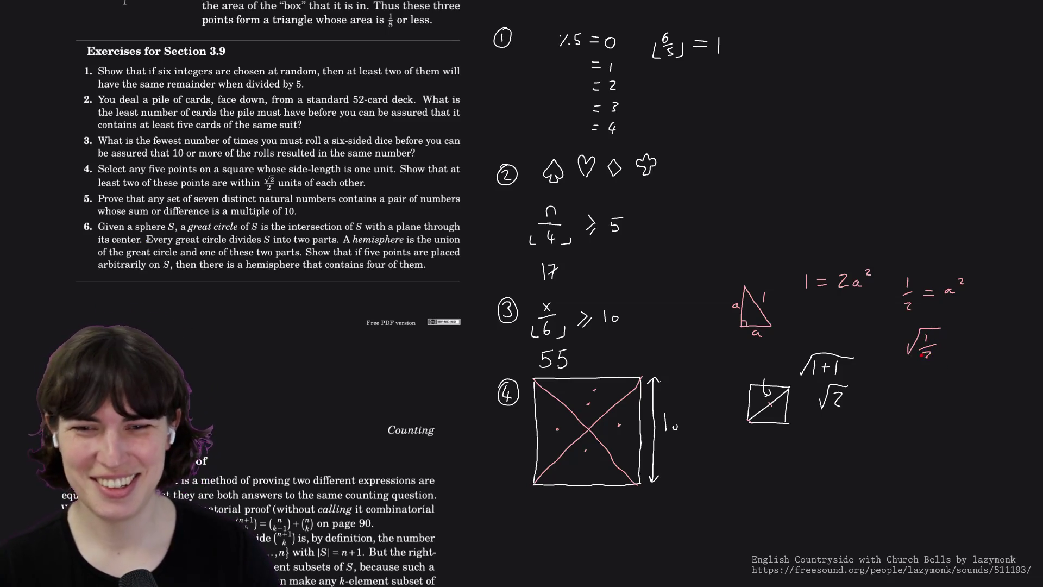
left_click_drag(925, 357, 937, 359)
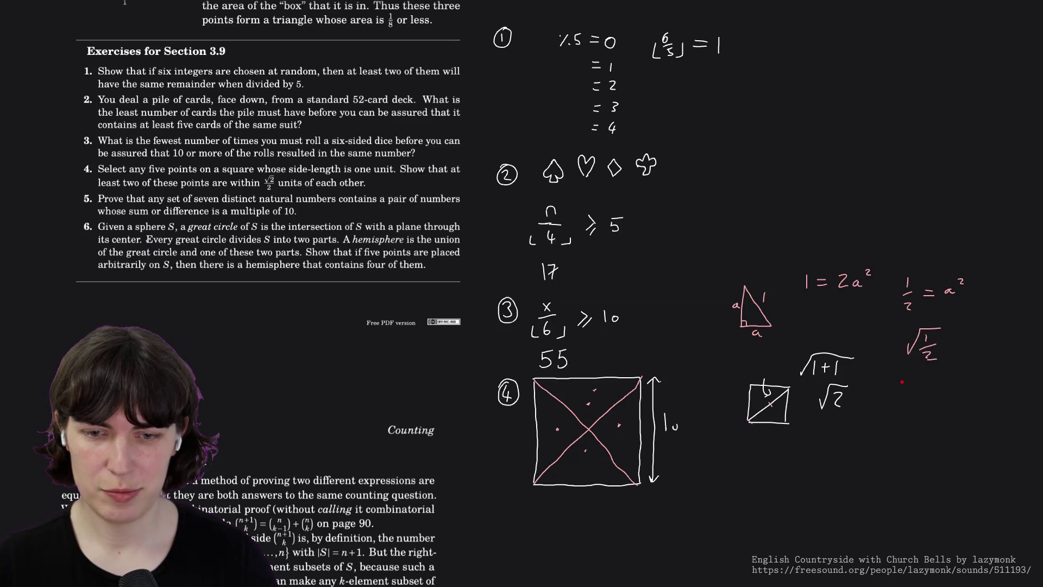
mouse_move(902, 380)
left_mouse_down()
mouse_move(929, 373)
mouse_move(924, 389)
mouse_move(934, 396)
mouse_move(908, 417)
mouse_move(927, 422)
left_mouse_up()
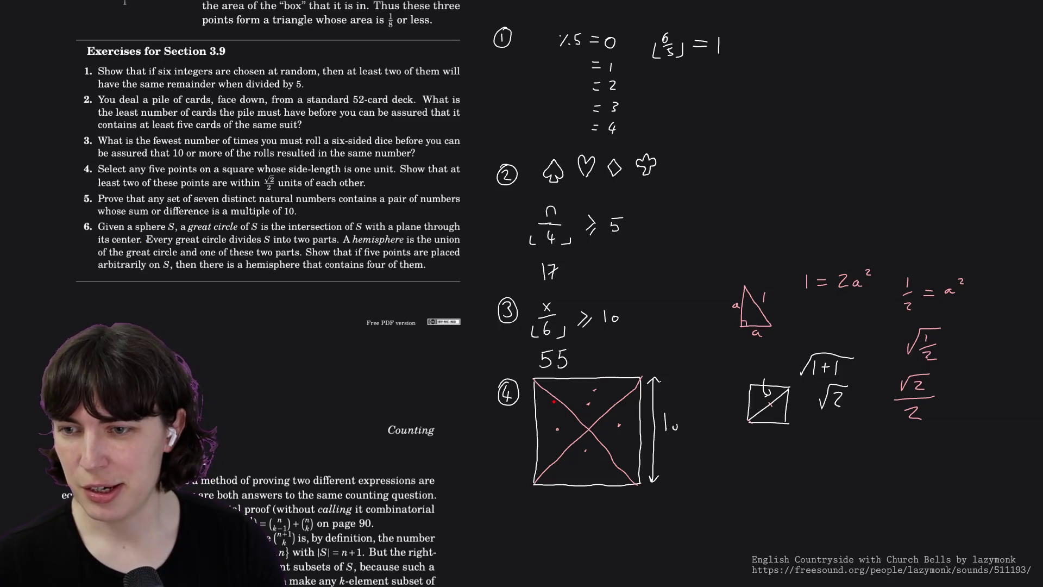
- Bracket the √2/2 result, label two triangles in the square a, and mark its top side 1
left_click_drag(562, 407, 561, 409)
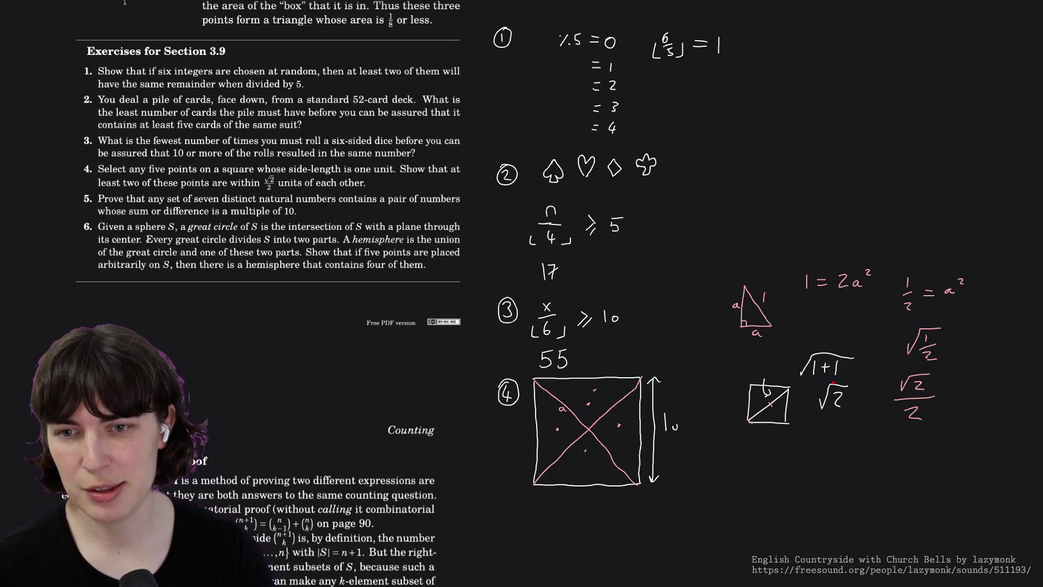
mouse_move(897, 371)
left_mouse_down()
mouse_move(872, 415)
mouse_move(891, 424)
left_mouse_up()
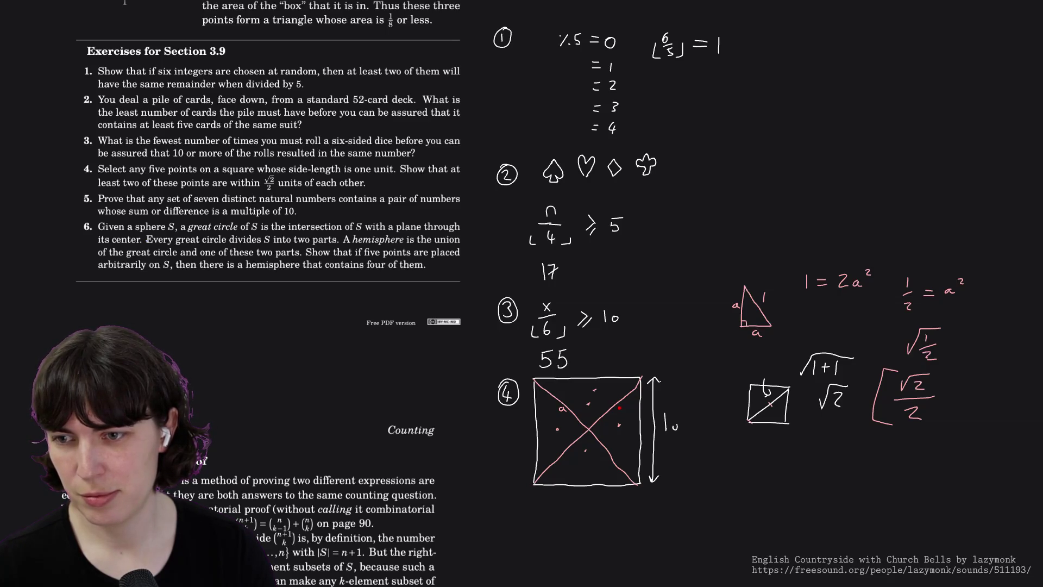
left_click_drag(626, 406, 629, 411)
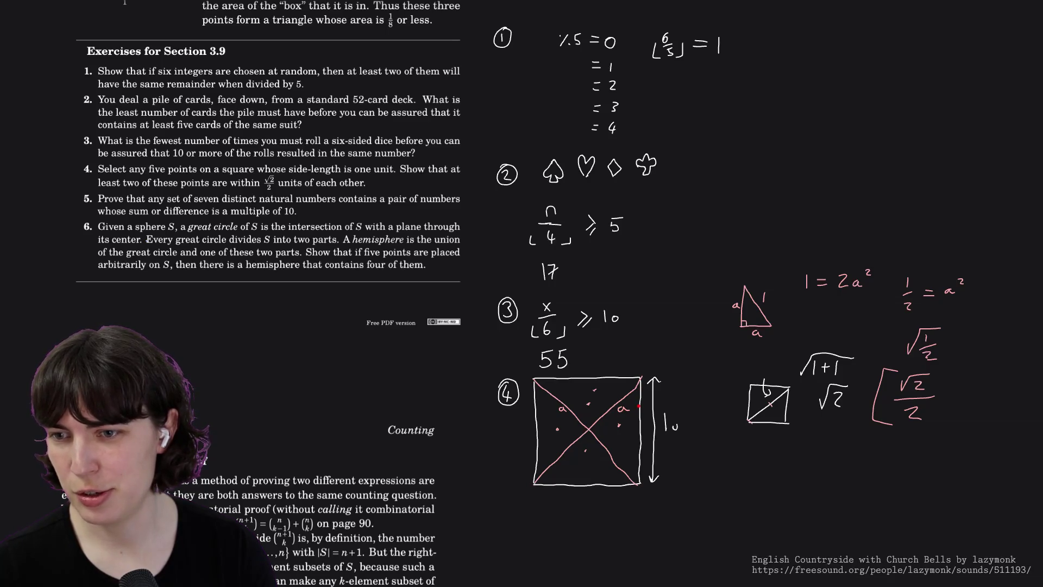
left_click_drag(596, 361, 595, 371)
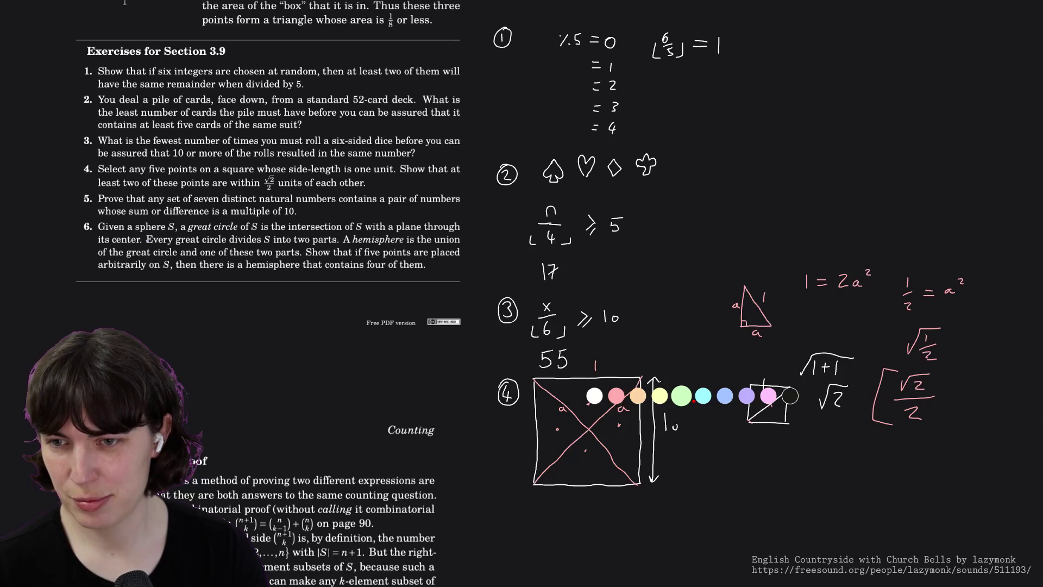
- Split the square into four quadrants with cyan midlines and an arrow at the top-right one
left_click_drag(588, 378, 590, 483)
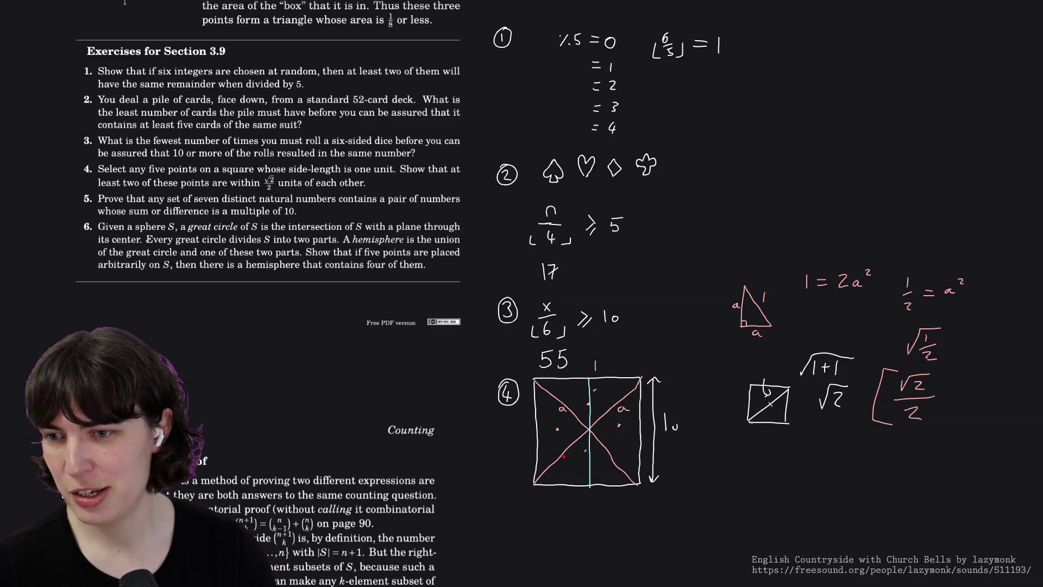
left_click_drag(537, 431, 631, 431)
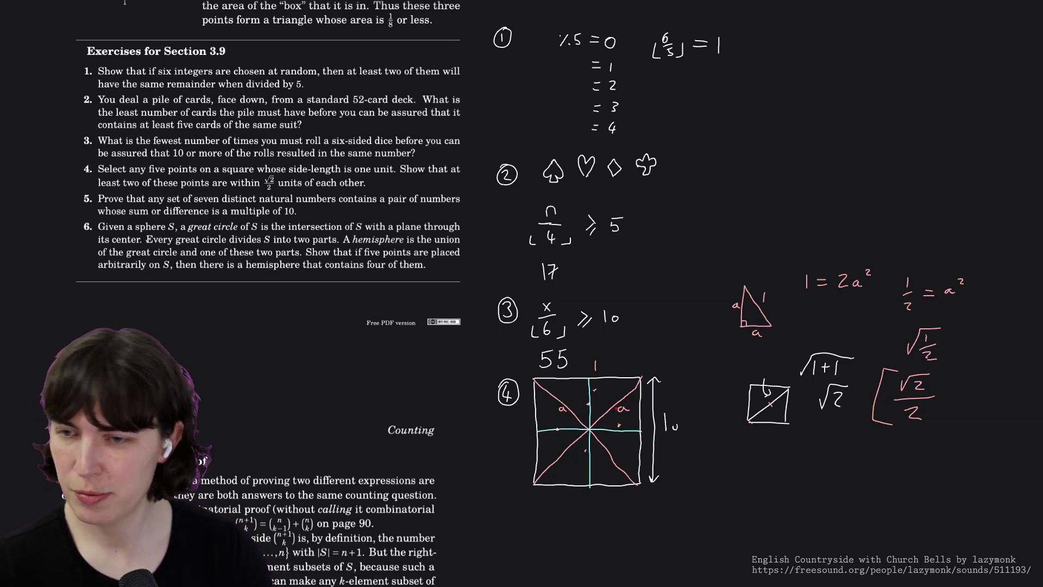
left_click_drag(623, 354, 624, 363)
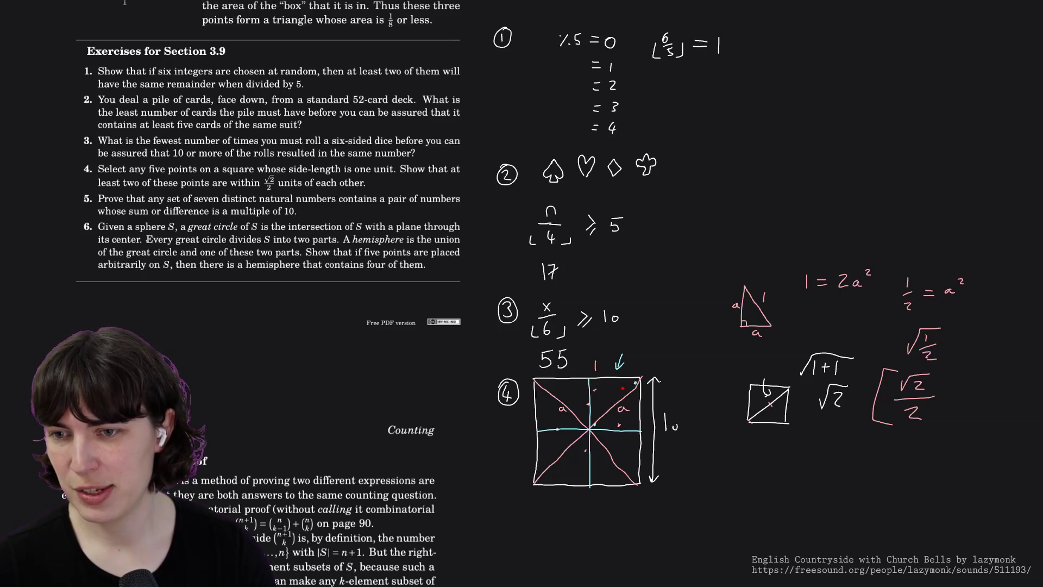
- Add small cyan marks beside the right a and the √2/2 bracket
left_click_drag(627, 404, 627, 415)
left_click_drag(867, 415, 875, 427)
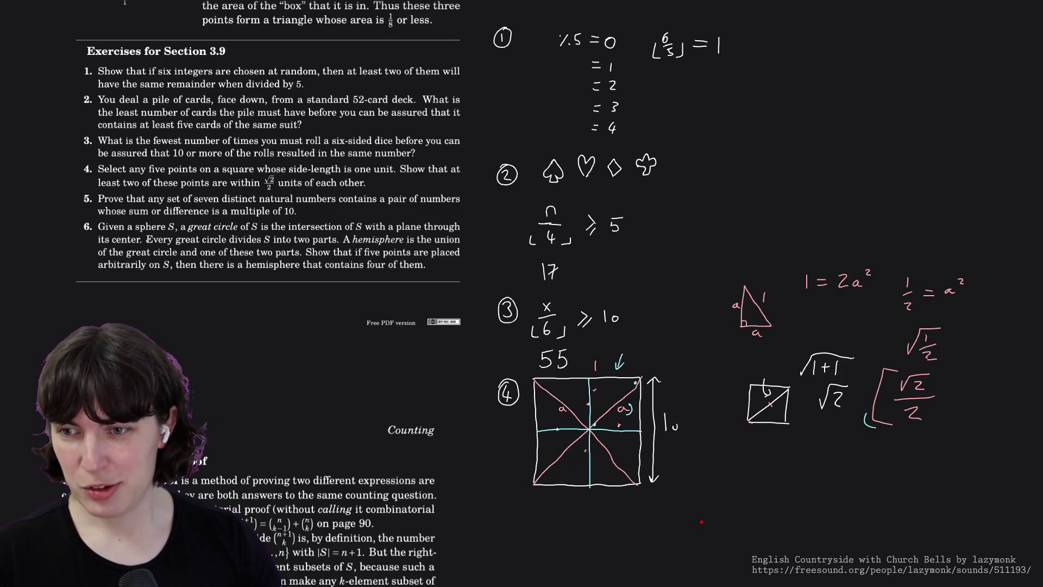
scroll(702, 522, "down", 5)
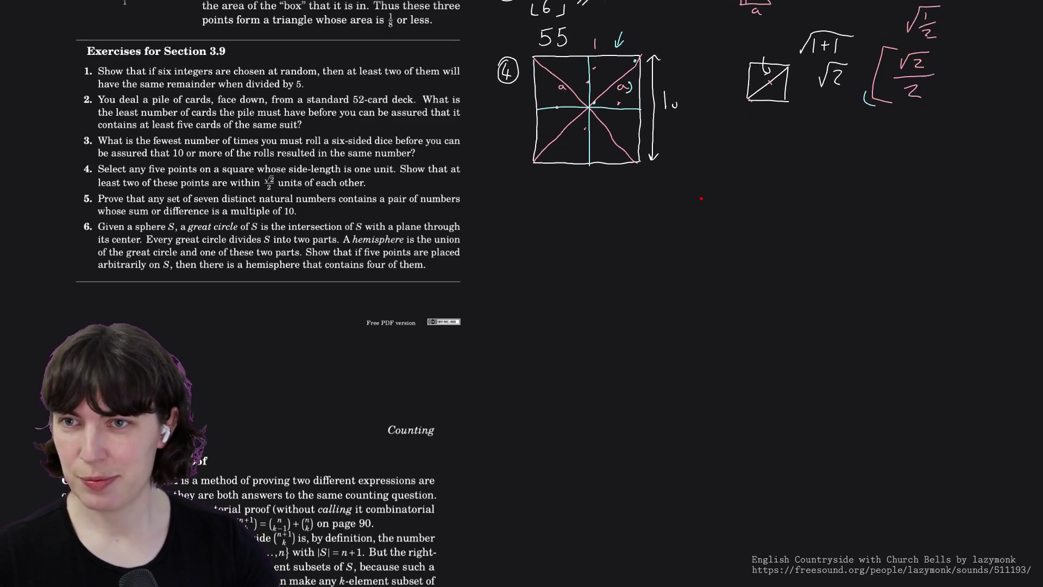
- Keep the pen red and write 5) below the square to begin exercise 5
right_click(515, 186)
left_click(522, 196)
mouse_move(505, 186)
left_mouse_down()
mouse_move(516, 186)
mouse_move(502, 199)
mouse_move(516, 214)
left_mouse_up()
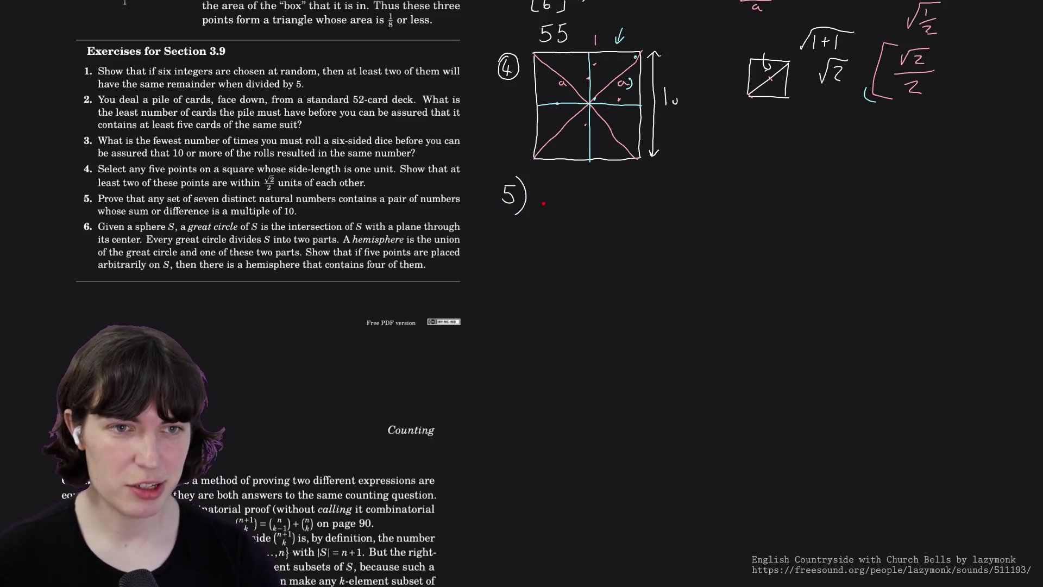
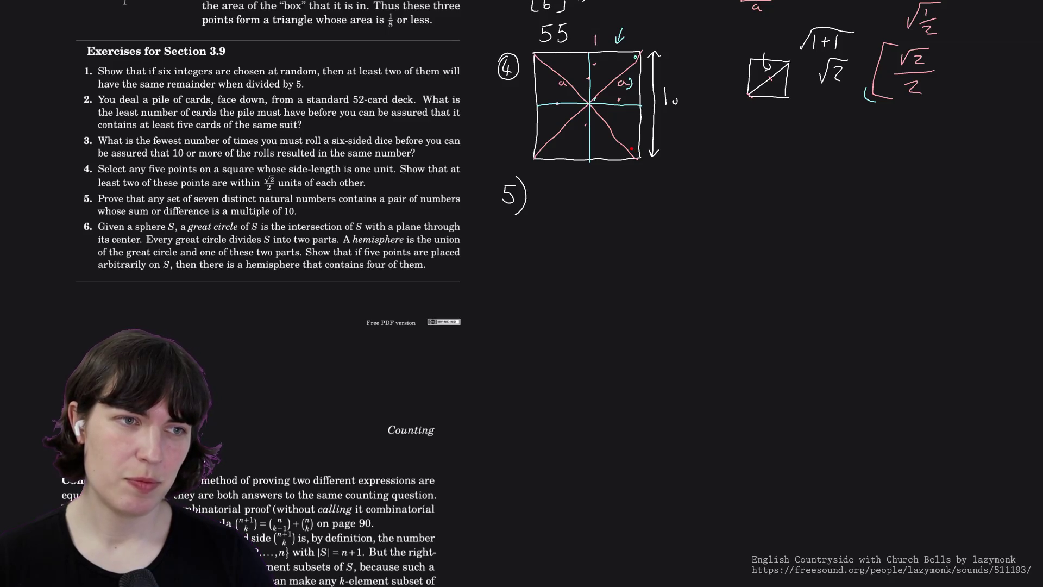
- Handwrite 23 as the first example under '5)', undoing misdrawn digits
left_click_drag(560, 188, 573, 203)
left_click_drag(590, 186, 583, 199)
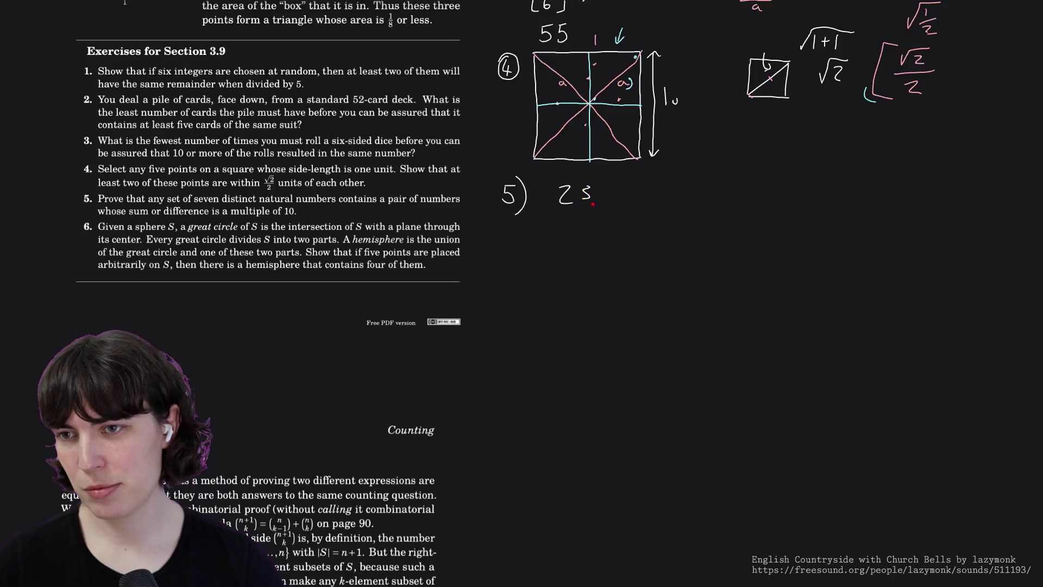
key("ctrl+z")
left_click_drag(586, 183, 591, 199)
key("ctrl+z")
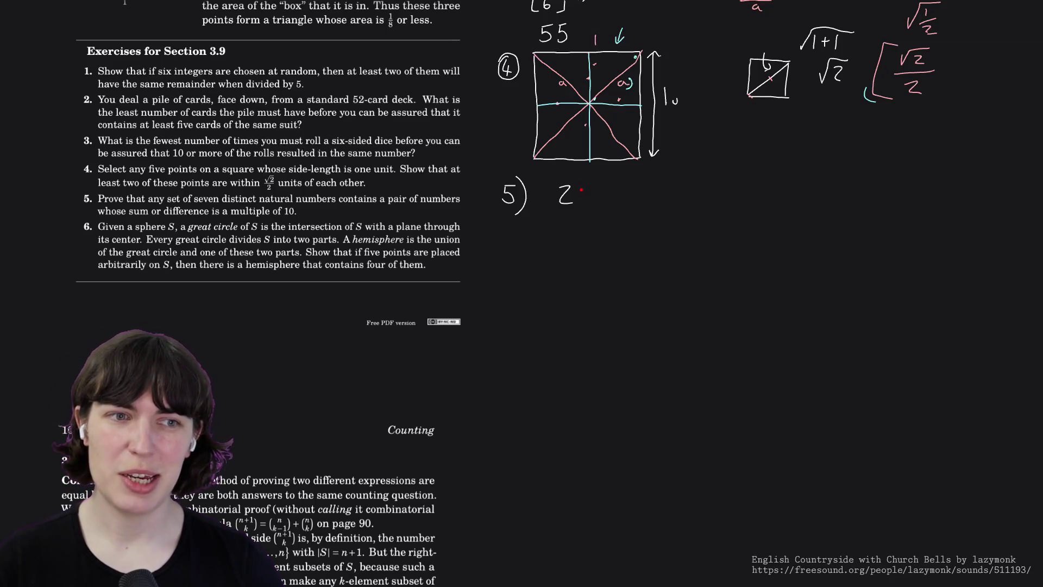
mouse_move(579, 187)
left_mouse_down()
mouse_move(571, 234)
mouse_move(586, 237)
left_mouse_up()
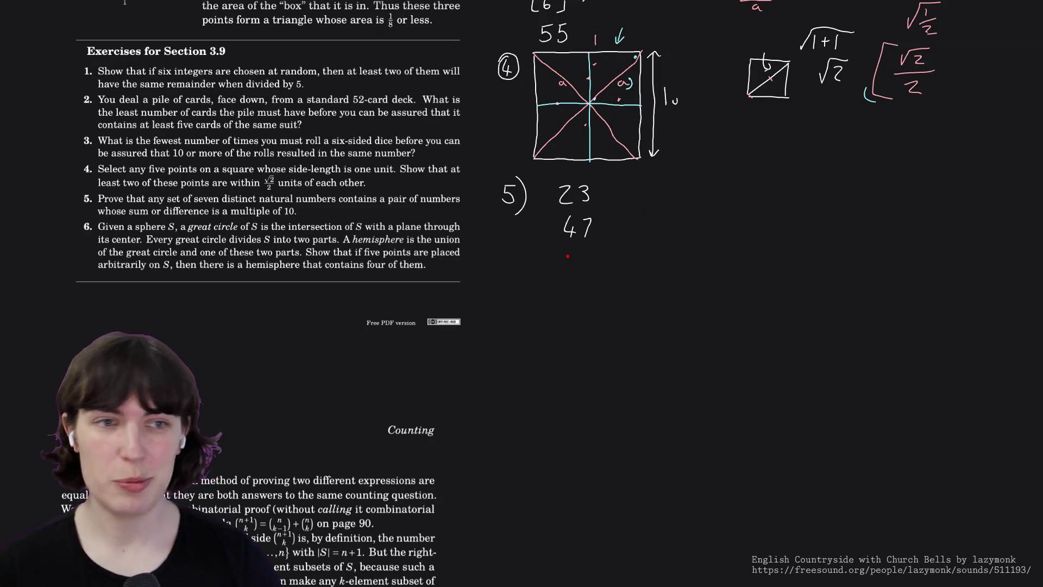
- Write 16, 1 and 5477 down the column, then bracket 23 with 47
mouse_move(566, 249)
left_mouse_down()
mouse_move(567, 273)
mouse_move(586, 264)
mouse_move(568, 305)
mouse_move(605, 291)
mouse_move(609, 300)
mouse_move(577, 336)
mouse_move(587, 322)
mouse_move(609, 327)
left_mouse_up()
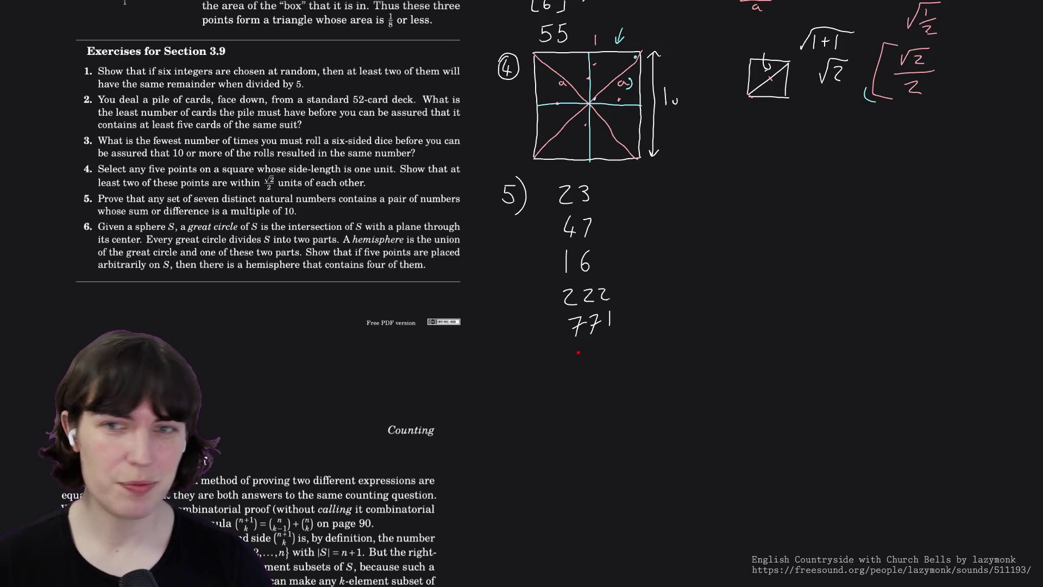
left_click_drag(574, 351, 573, 368)
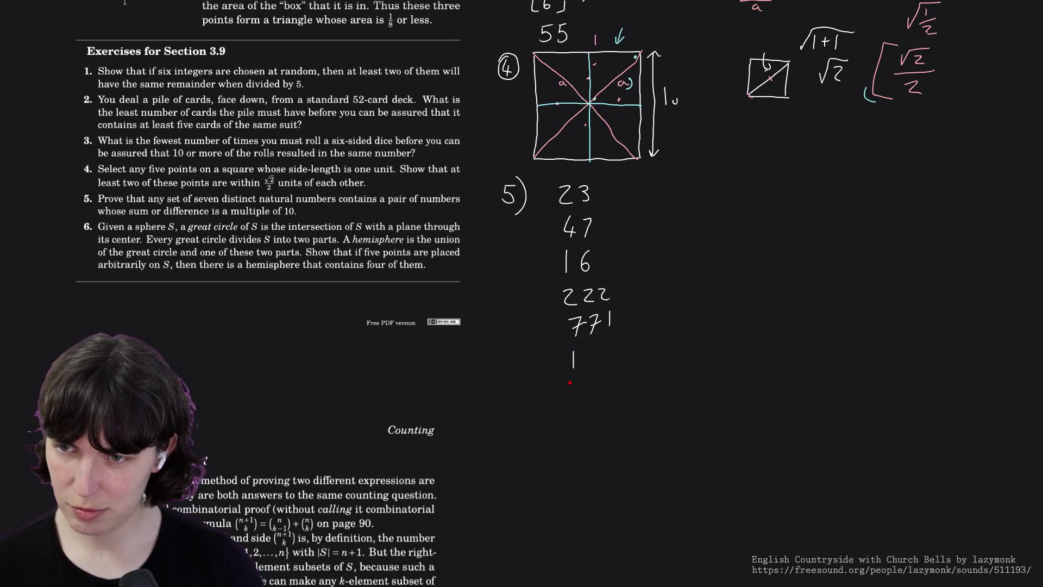
mouse_move(570, 383)
left_mouse_down()
mouse_move(587, 379)
mouse_move(573, 401)
mouse_move(605, 395)
left_mouse_up()
mouse_move(599, 389)
left_mouse_down()
mouse_move(597, 400)
mouse_move(624, 380)
mouse_move(618, 397)
mouse_move(644, 383)
left_mouse_up()
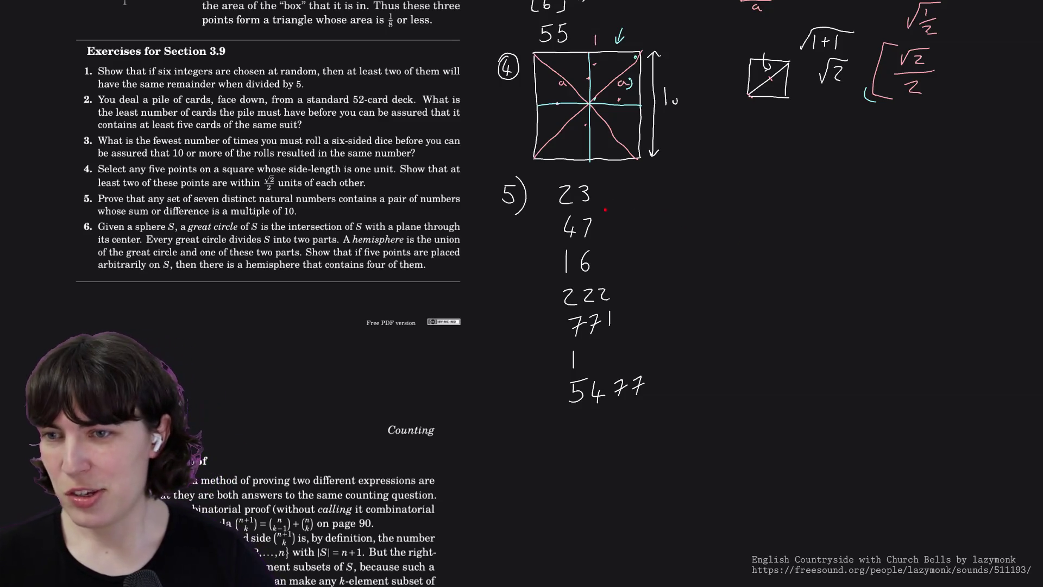
left_click_drag(596, 190, 598, 216)
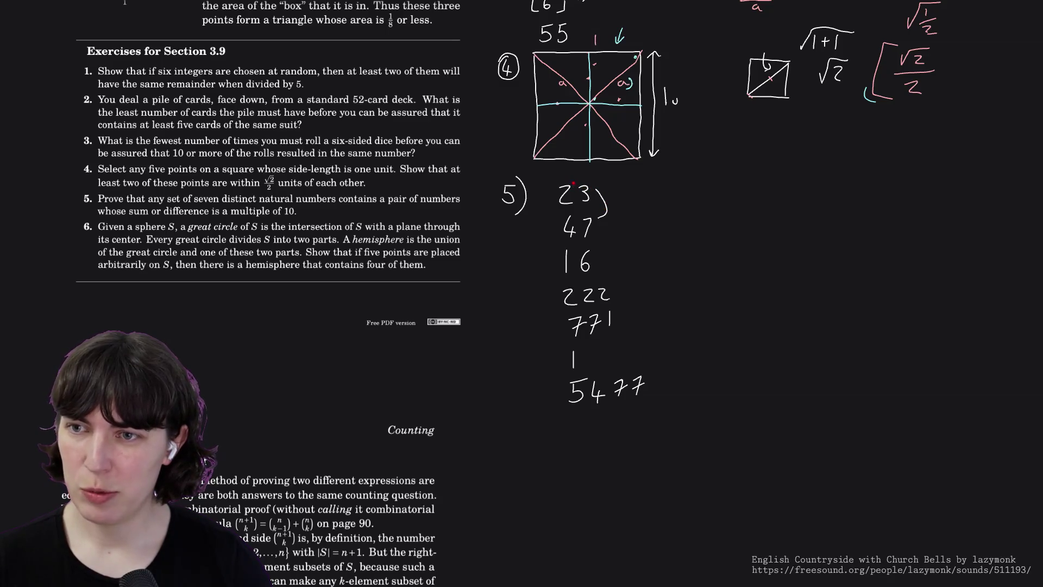
left_click_drag(573, 186, 577, 235)
key("ctrl+z")
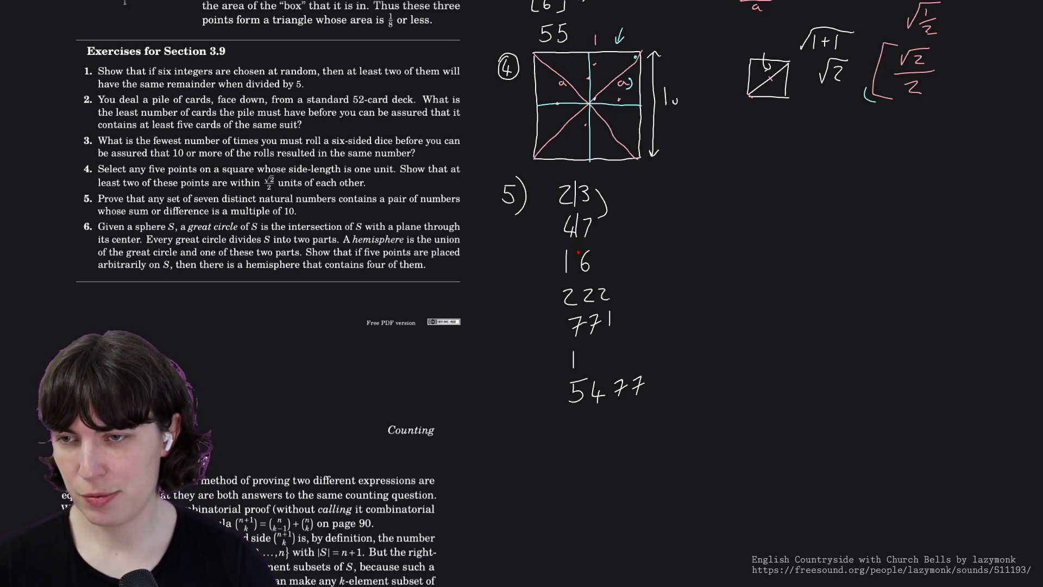
key("ctrl+z")
key("ctrl+z")
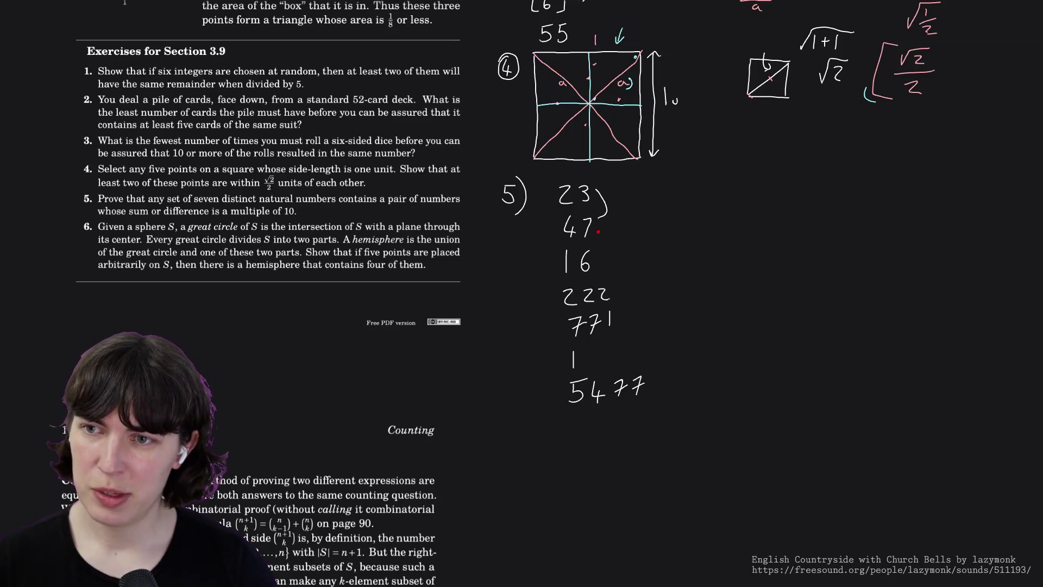
left_click_drag(596, 229, 600, 254)
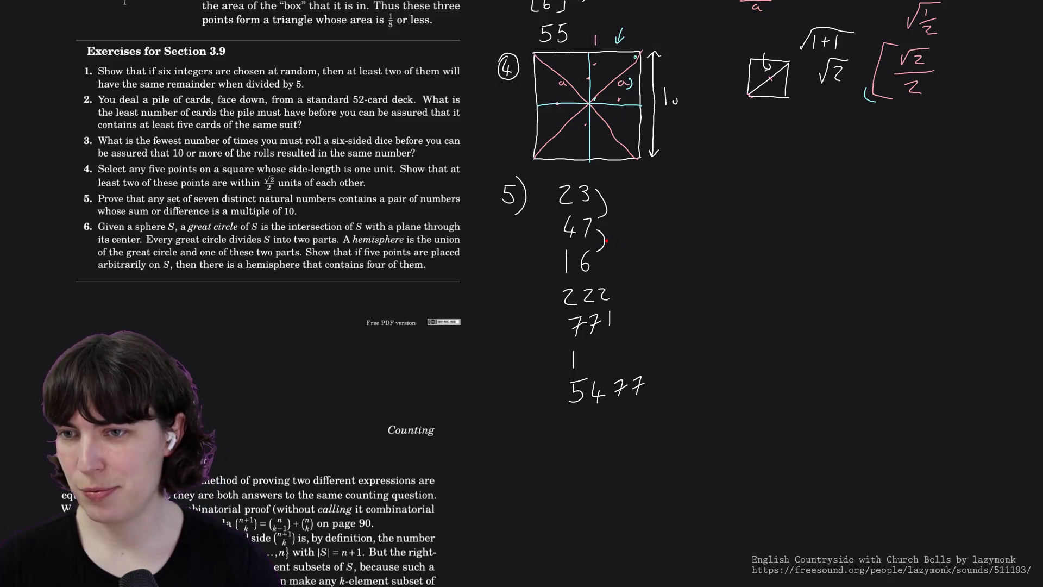
key("ctrl+z")
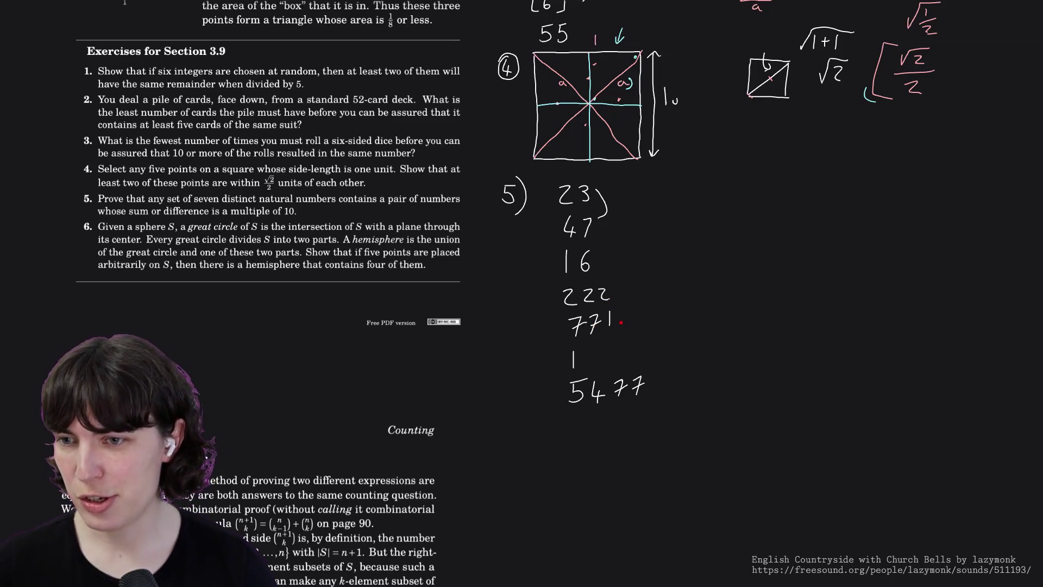
mouse_move(620, 320)
left_mouse_down()
mouse_move(609, 340)
mouse_move(630, 333)
mouse_move(611, 351)
left_mouse_up()
key("ctrl+z")
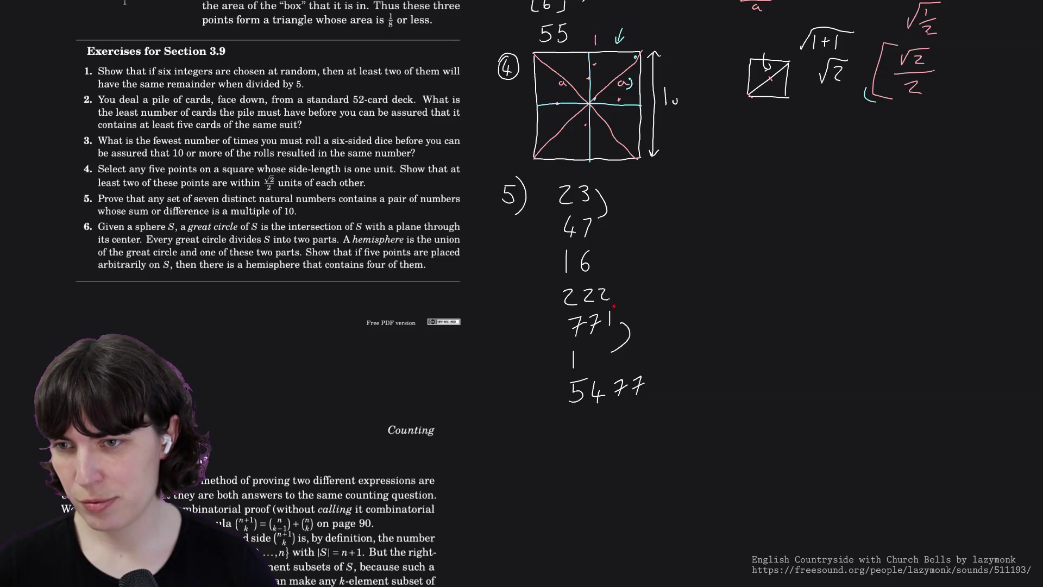
key("ctrl+z")
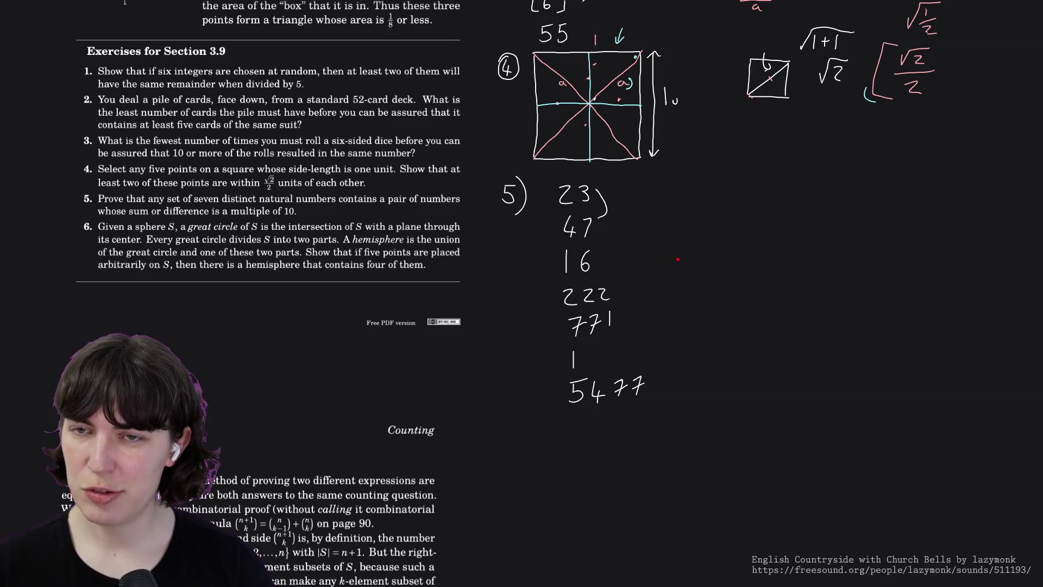
mouse_move(675, 259)
left_mouse_down()
mouse_move(674, 288)
mouse_move(691, 268)
left_mouse_up()
- Write 1007 beside the column with 7 beneath it, and start the 'If final digits' note
mouse_move(709, 268)
left_mouse_down()
mouse_move(702, 274)
mouse_move(725, 268)
mouse_move(704, 311)
mouse_move(731, 296)
mouse_move(720, 303)
mouse_move(726, 281)
left_mouse_up()
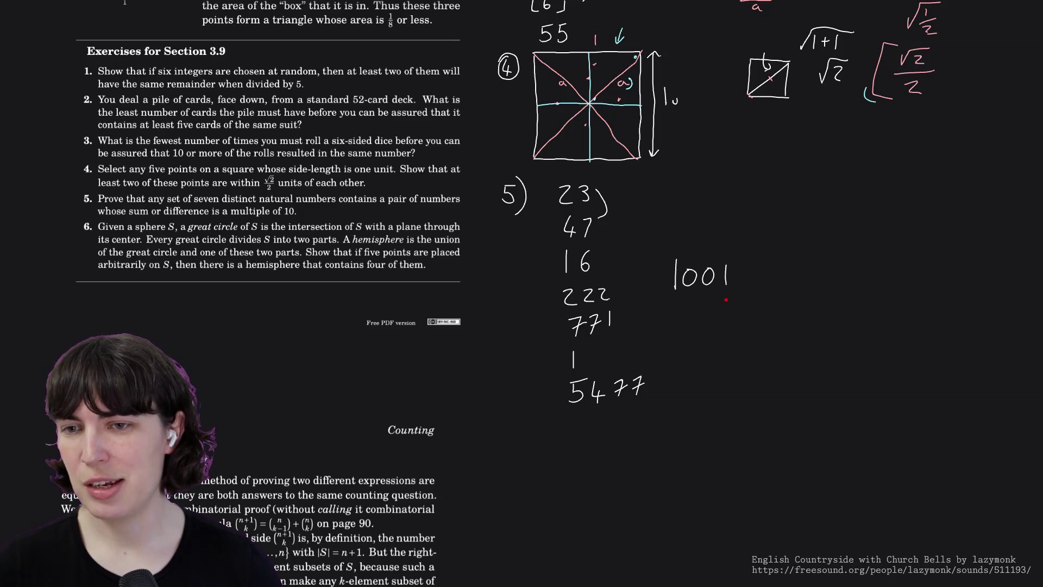
left_click_drag(726, 296, 725, 312)
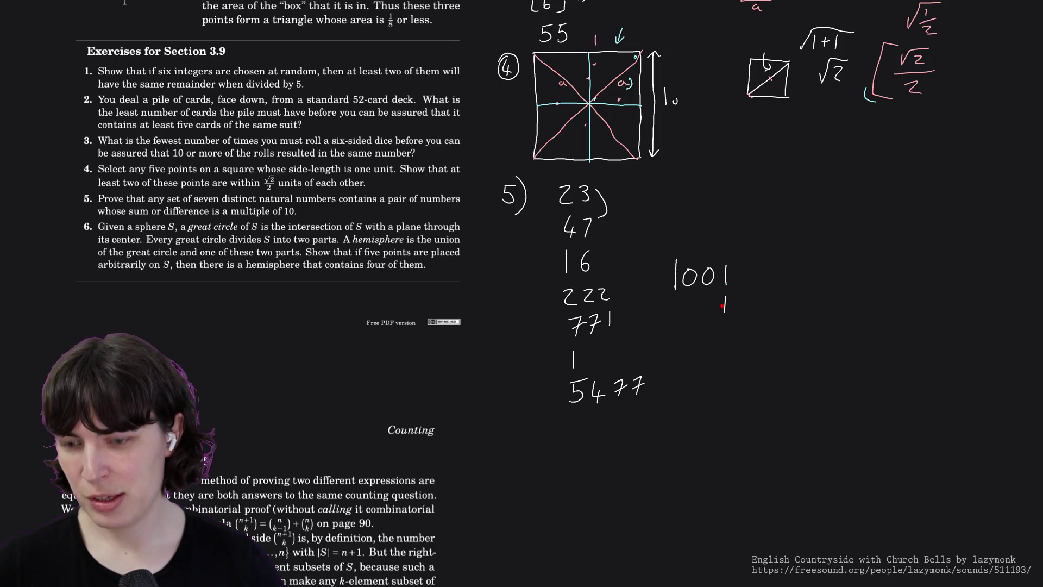
left_click(728, 275)
left_click(724, 307)
mouse_move(723, 265)
left_mouse_down()
mouse_move(737, 264)
mouse_move(728, 287)
left_mouse_up()
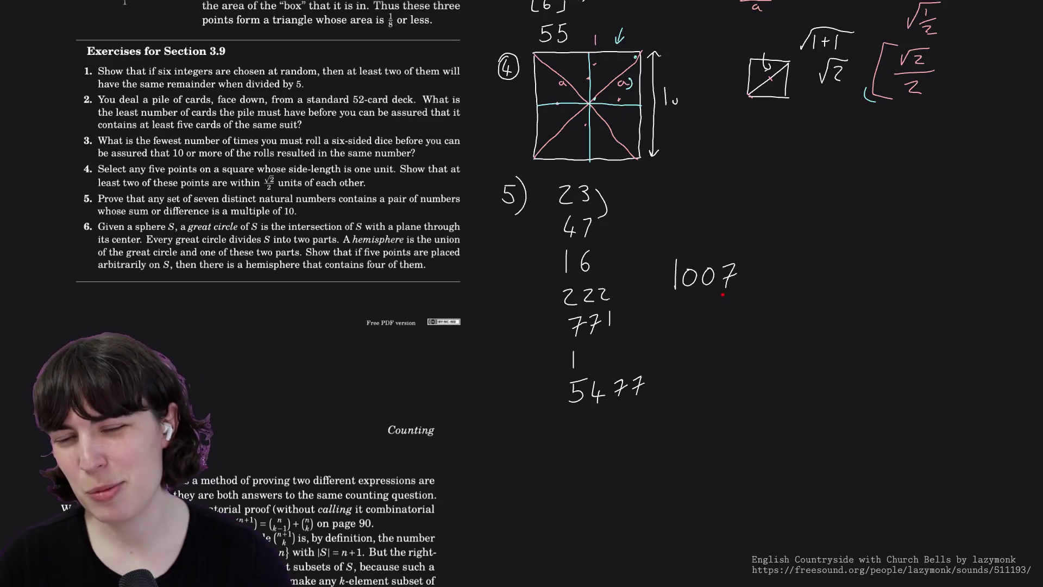
left_click_drag(721, 298, 723, 316)
left_click_drag(721, 307, 729, 307)
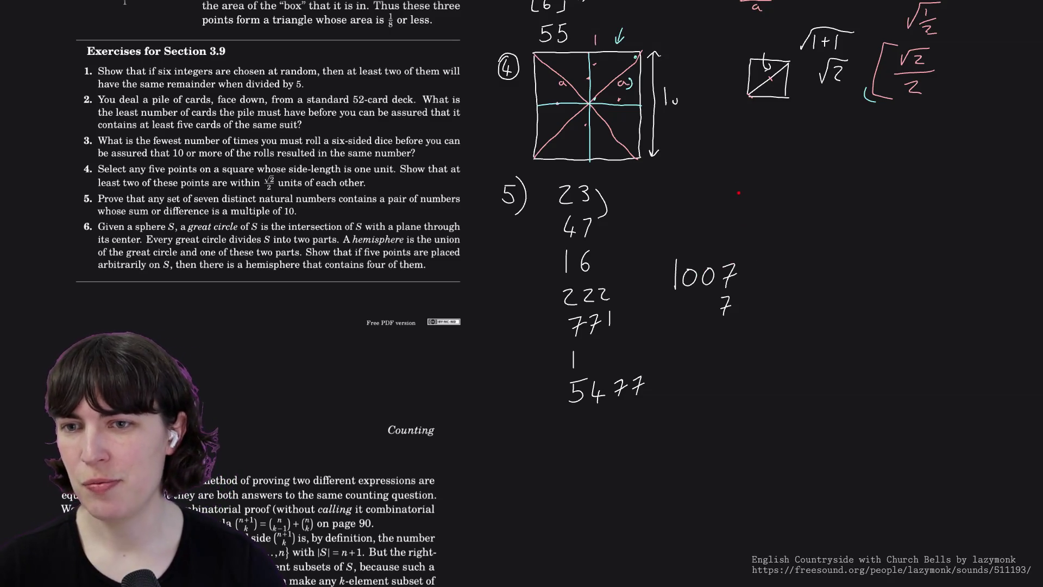
mouse_move(741, 183)
left_mouse_down()
mouse_move(742, 203)
mouse_move(756, 191)
mouse_move(772, 208)
mouse_move(773, 194)
mouse_move(845, 208)
mouse_move(866, 193)
left_mouse_up()
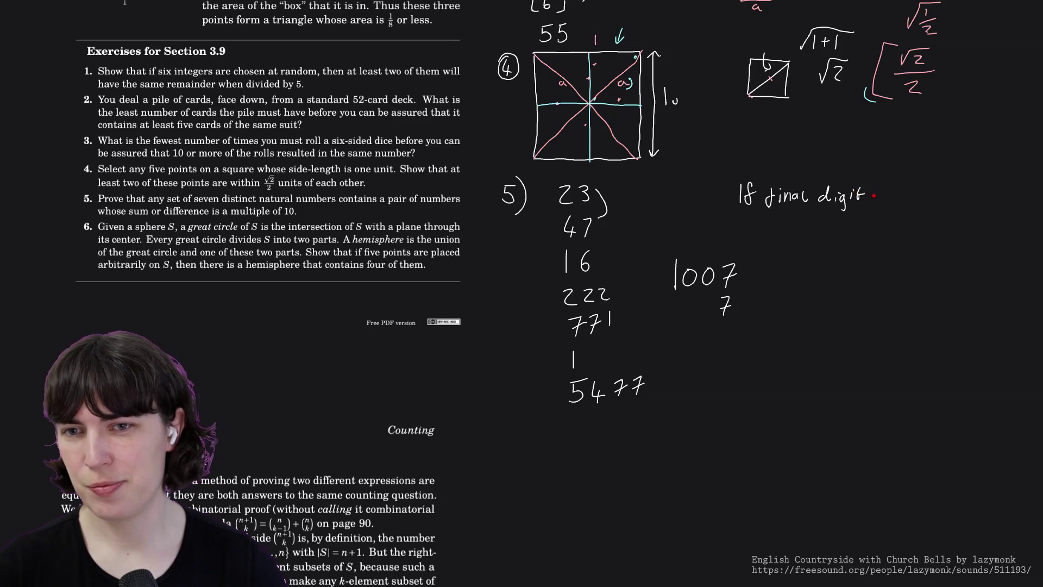
- Finish the note 'identical, difference is multiple of 10' and begin digit pairs 00, 11
left_click_drag(891, 201, 952, 200)
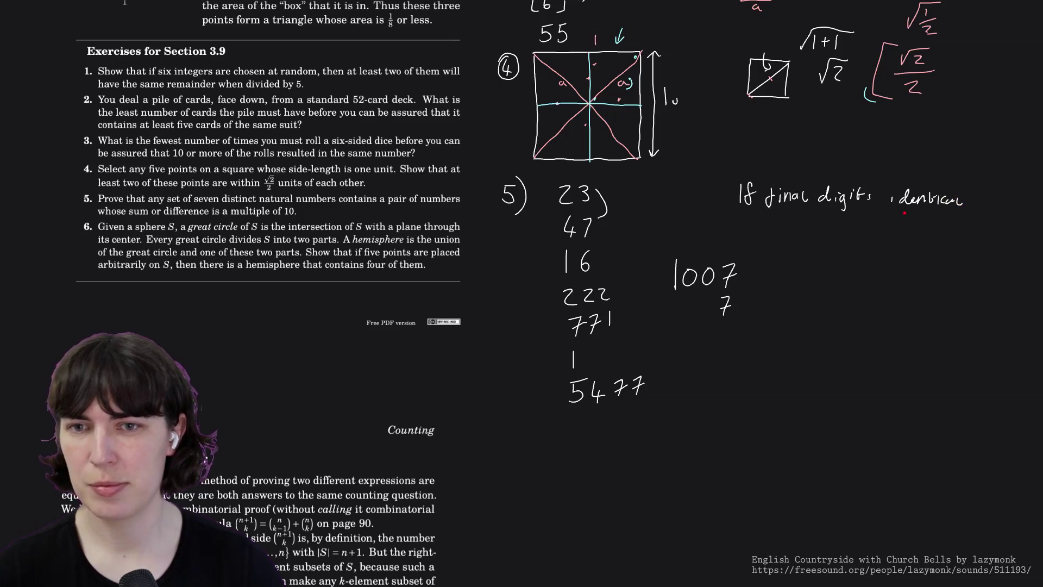
left_click_drag(816, 218, 967, 227)
left_click_drag(965, 222, 971, 223)
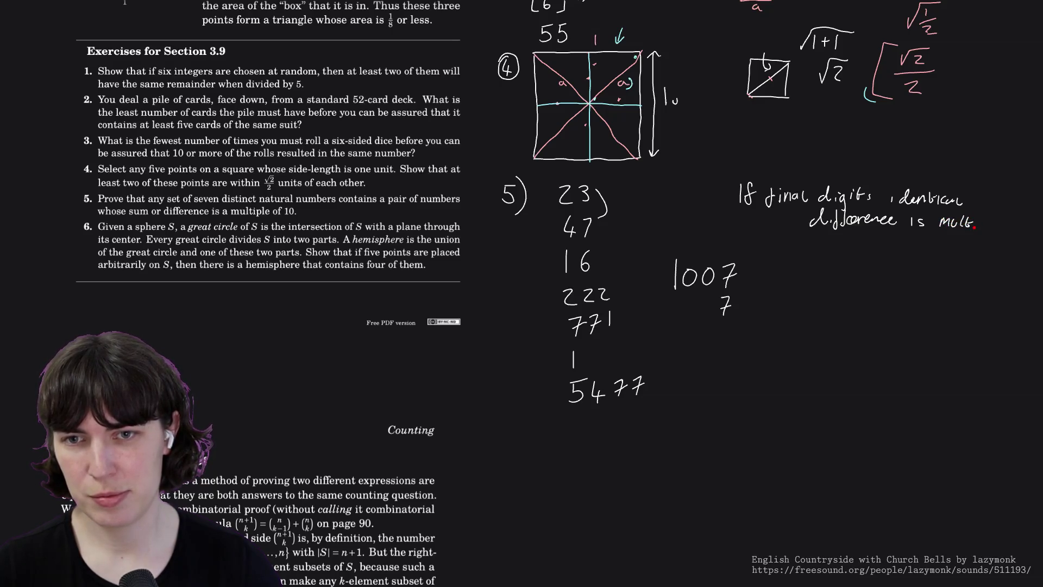
mouse_move(991, 221)
left_mouse_down()
mouse_move(998, 229)
mouse_move(1015, 219)
mouse_move(1001, 243)
mouse_move(1014, 237)
left_mouse_up()
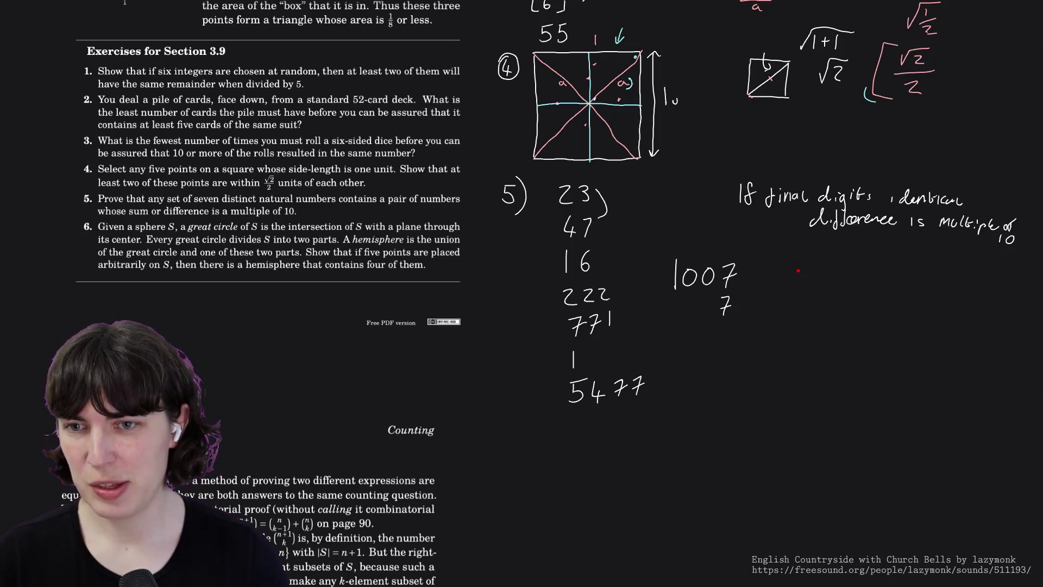
left_click_drag(797, 271, 814, 278)
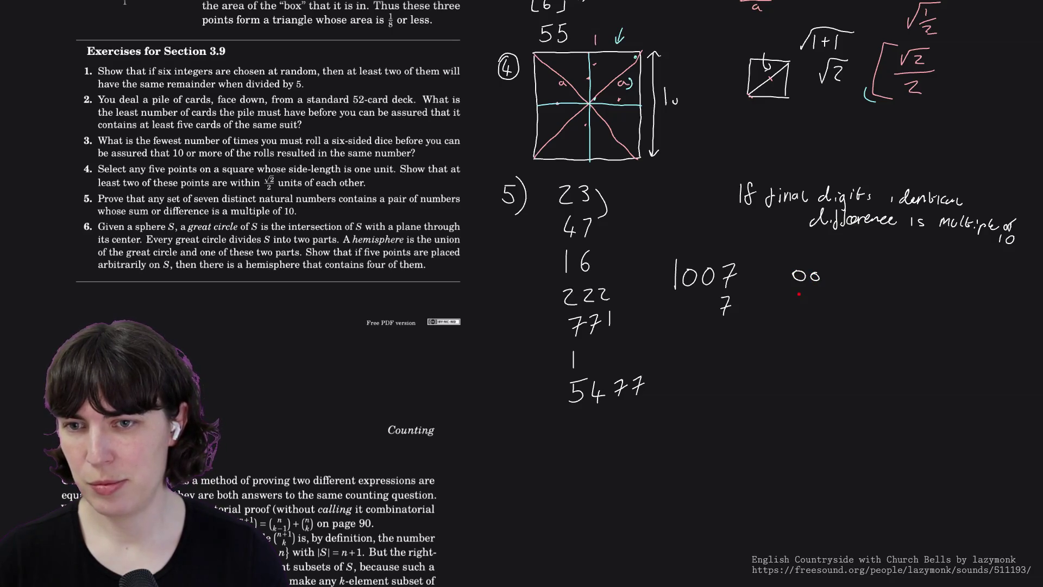
mouse_move(798, 289)
left_mouse_down()
mouse_move(816, 299)
mouse_move(806, 314)
mouse_move(822, 314)
mouse_move(799, 330)
mouse_move(820, 329)
mouse_move(799, 350)
mouse_move(822, 345)
mouse_move(802, 369)
mouse_move(815, 370)
left_mouse_up()
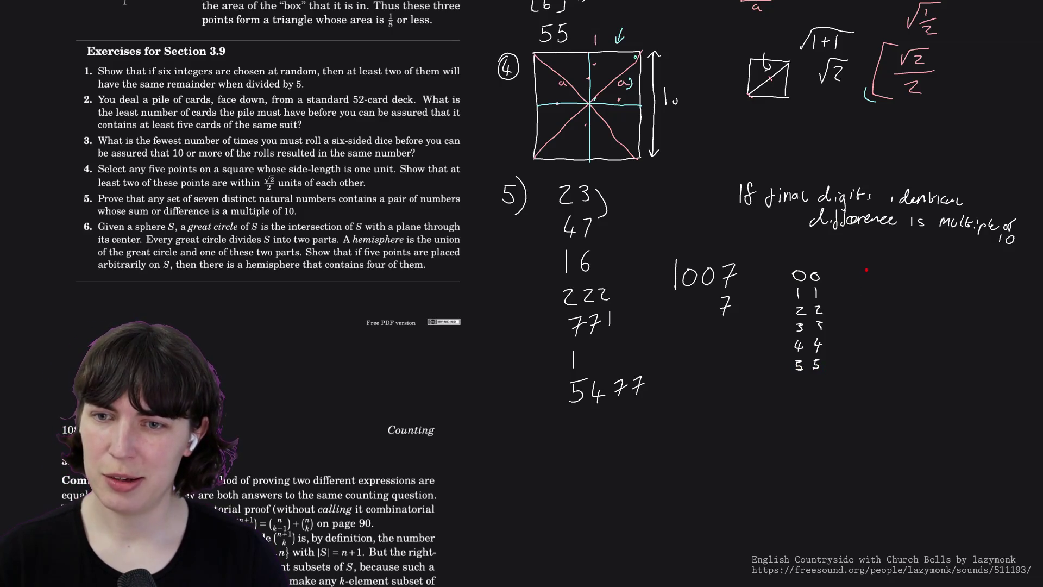
- Continue the matching pairs down to 9 9, erase a stray bracket, and start a second column
mouse_move(801, 376)
left_mouse_down()
mouse_move(798, 385)
mouse_move(815, 387)
mouse_move(796, 410)
mouse_move(810, 412)
mouse_move(798, 425)
mouse_move(813, 420)
mouse_move(800, 443)
mouse_move(812, 442)
left_mouse_up()
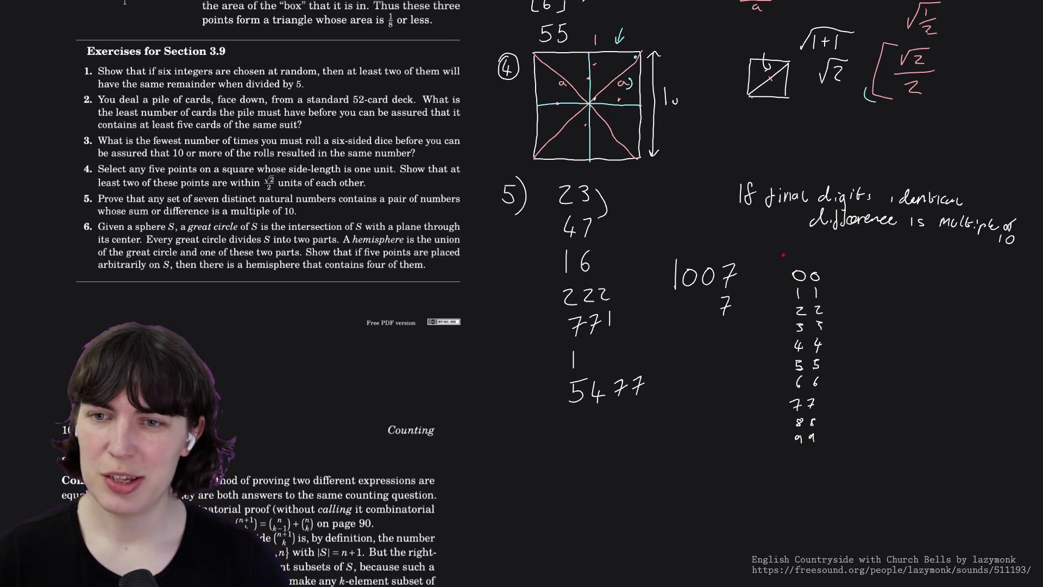
mouse_move(784, 257)
left_mouse_down()
mouse_move(825, 254)
mouse_move(826, 269)
left_mouse_up()
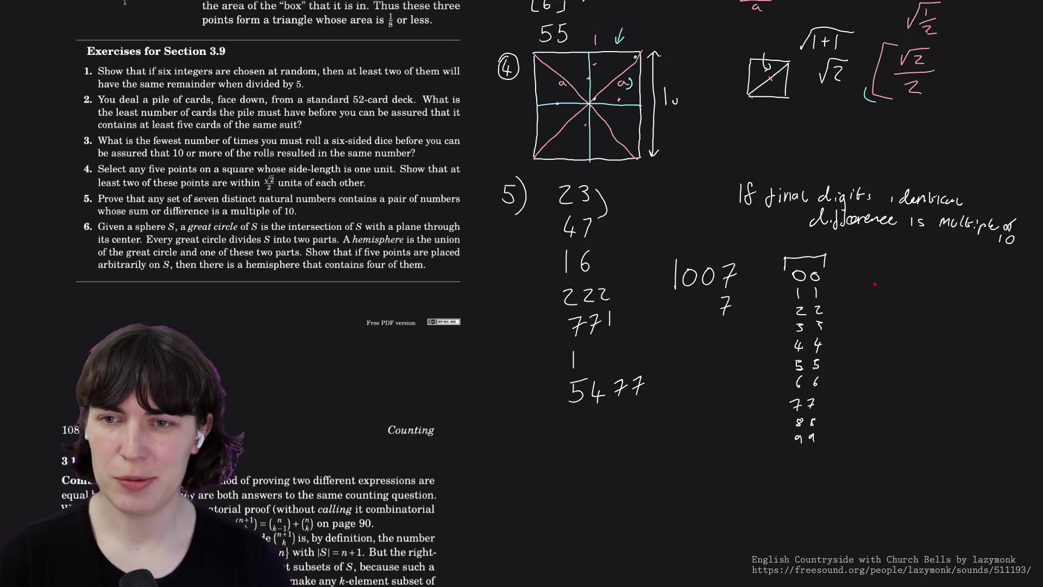
left_click_drag(828, 267, 787, 263)
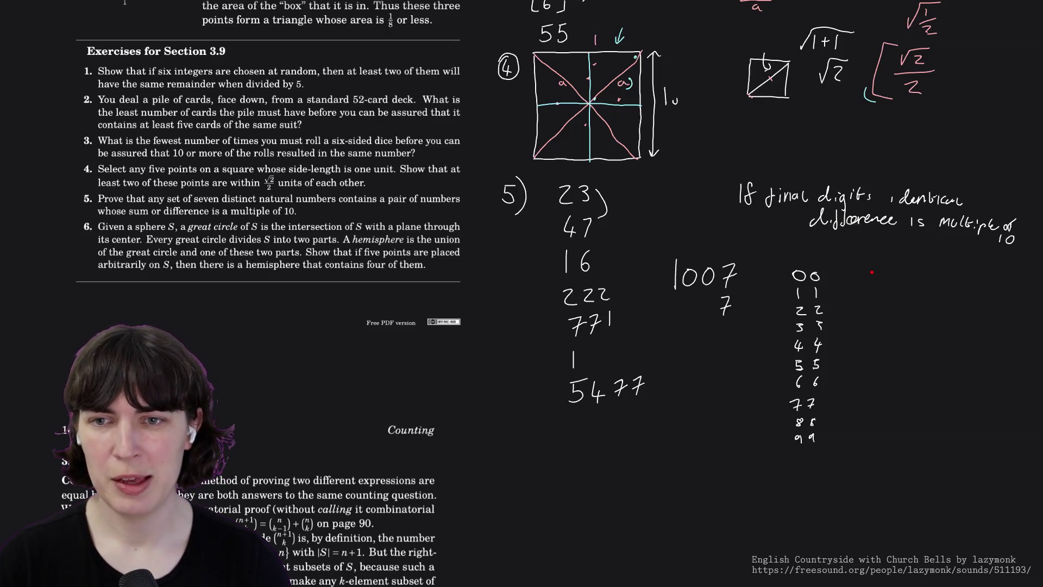
left_click_drag(872, 270, 874, 279)
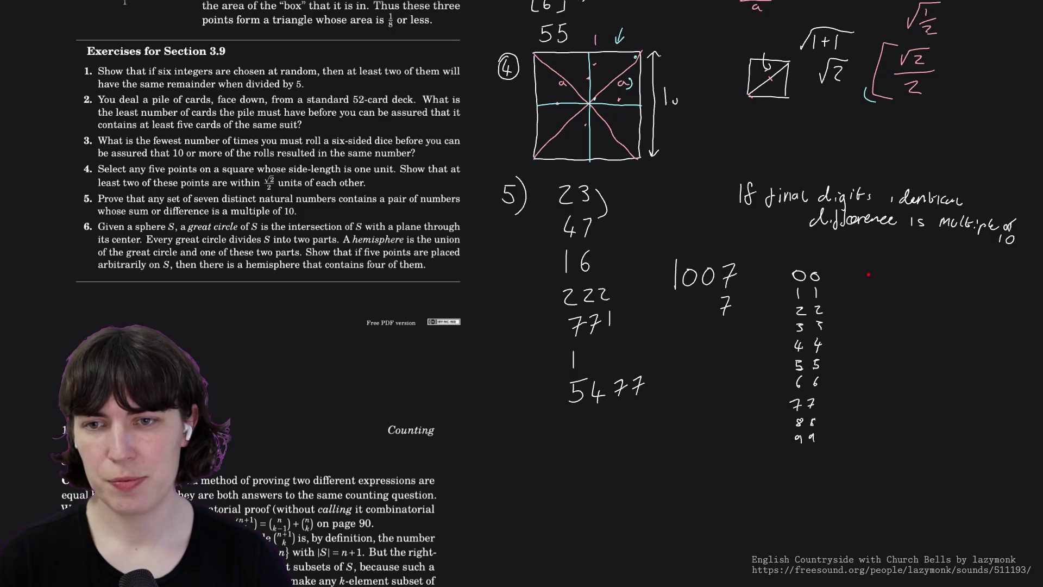
- Write pairs 19, 28, 73, 64 in the second column and begin 55, undoing stray strokes
mouse_move(869, 271)
left_mouse_down()
mouse_move(870, 281)
mouse_move(886, 272)
mouse_move(876, 311)
left_mouse_up()
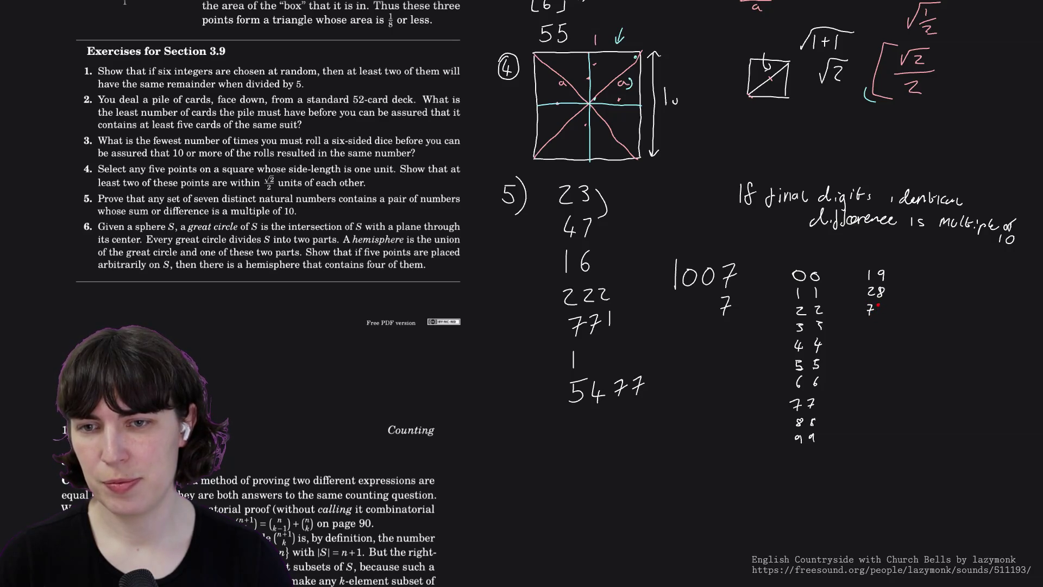
mouse_move(881, 306)
left_mouse_down()
mouse_move(867, 329)
mouse_move(882, 334)
left_mouse_up()
key("ctrl+z")
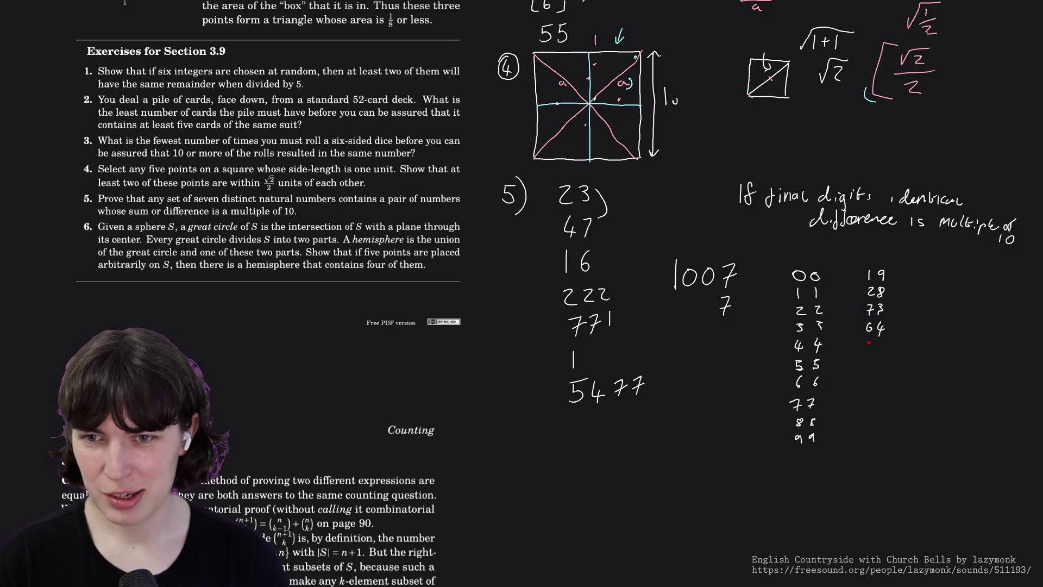
left_click_drag(868, 342, 877, 357)
key("ctrl+z")
key("ctrl+z")
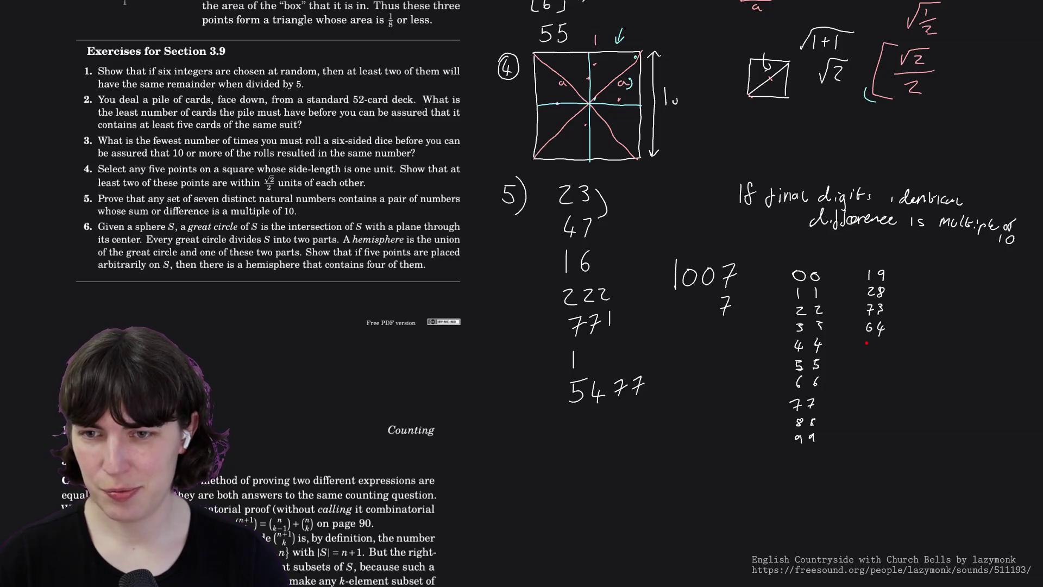
mouse_move(867, 343)
left_mouse_down()
mouse_move(879, 351)
mouse_move(827, 364)
mouse_move(837, 368)
left_mouse_up()
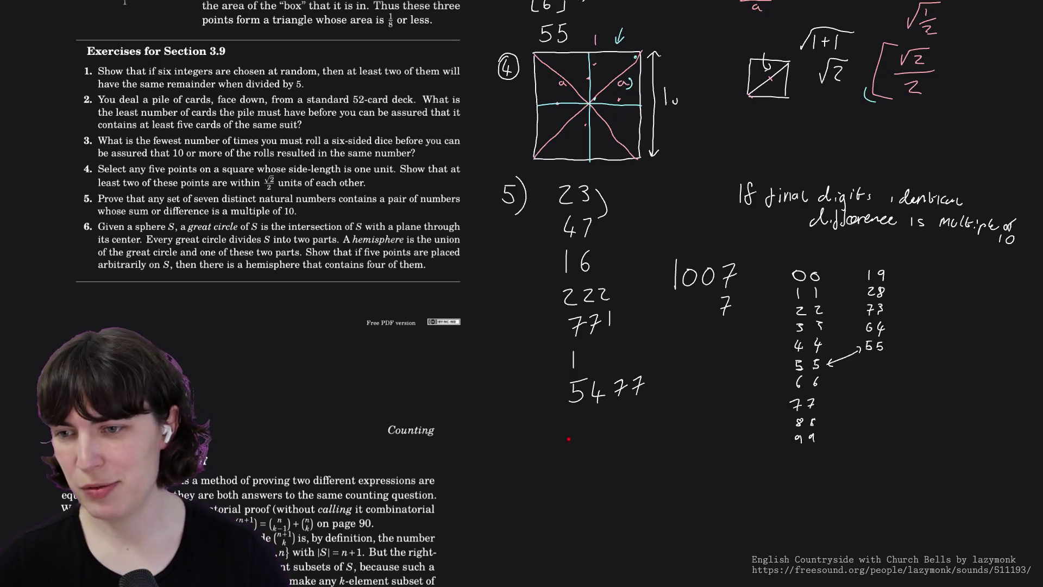
- Begin a floor bracket with n below 5477
mouse_move(533, 428)
left_mouse_down()
mouse_move(541, 460)
mouse_move(553, 425)
mouse_move(561, 439)
left_mouse_up()
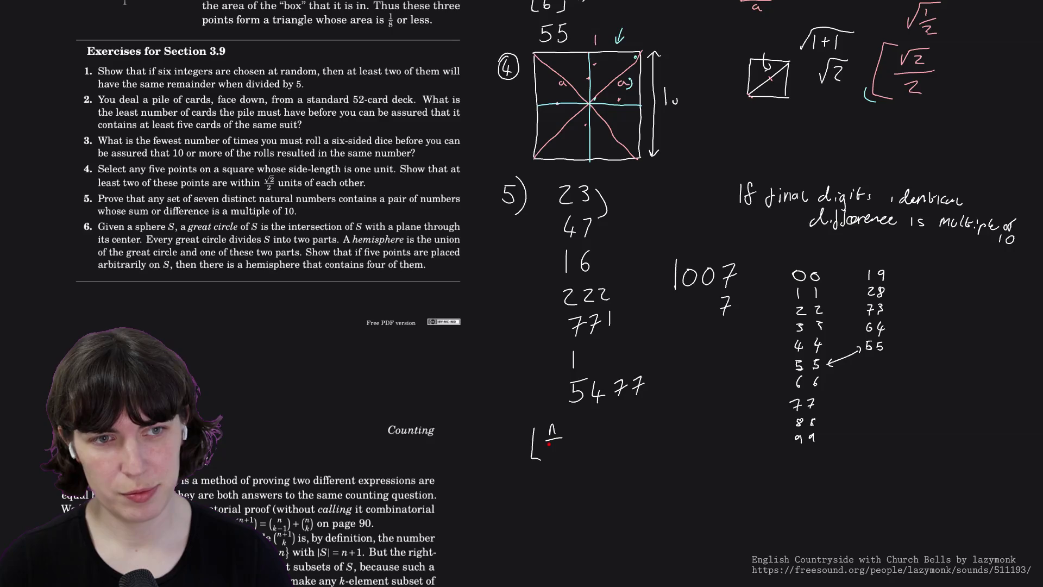
- Complete ⌊n/7⌋ ≥ 2 under 5477, then undo an unfinished box beneath it
mouse_move(549, 446)
left_mouse_down()
mouse_move(550, 457)
mouse_move(577, 458)
mouse_move(567, 460)
mouse_move(595, 436)
mouse_move(591, 444)
mouse_move(573, 425)
left_mouse_up()
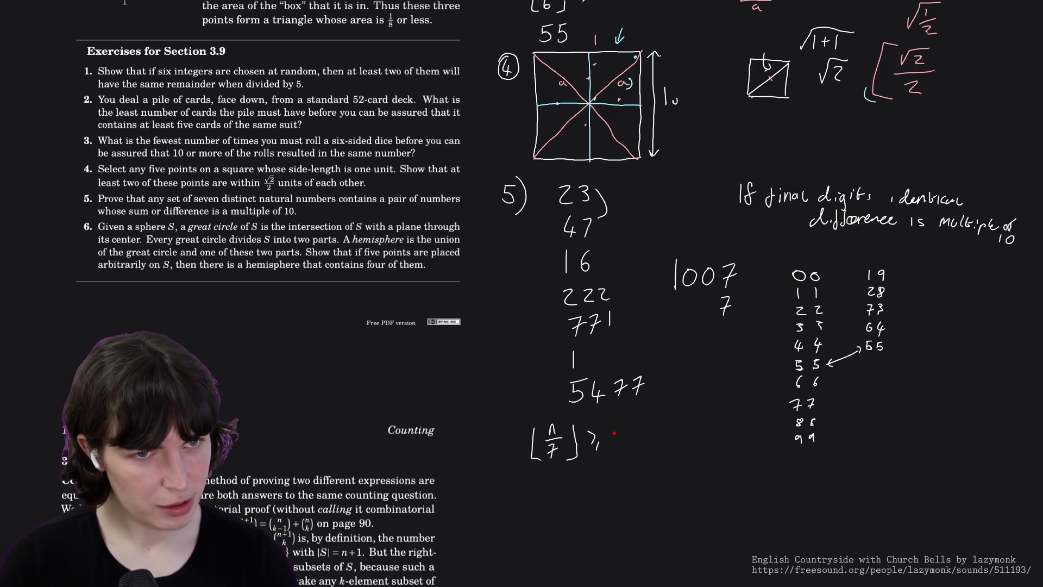
left_click_drag(613, 432, 622, 443)
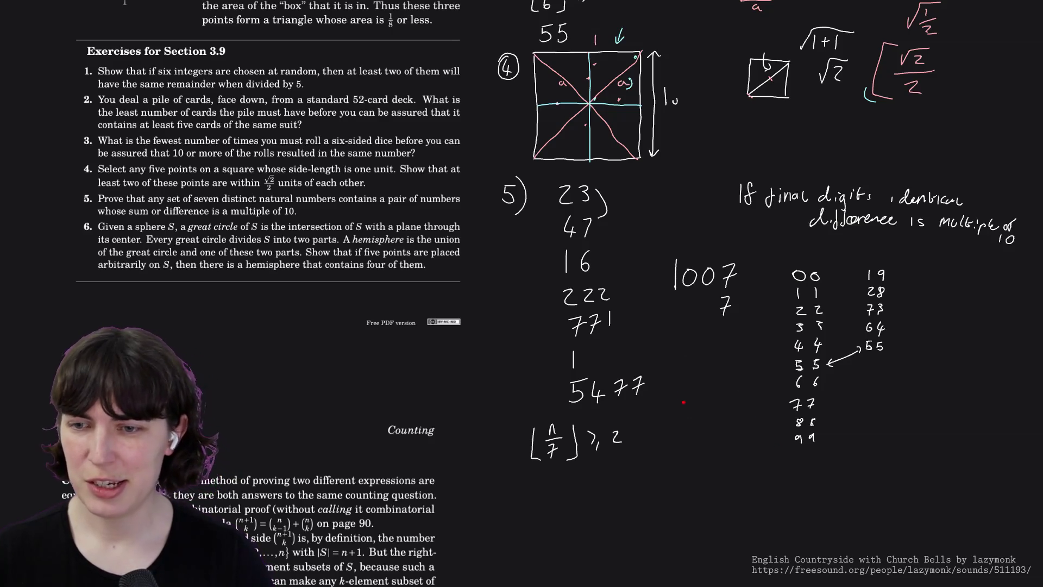
mouse_move(666, 466)
left_mouse_down()
mouse_move(679, 482)
mouse_move(689, 467)
mouse_move(676, 460)
mouse_move(658, 479)
mouse_move(677, 471)
mouse_move(660, 465)
mouse_move(687, 476)
mouse_move(700, 462)
mouse_move(689, 459)
mouse_move(728, 474)
left_mouse_up()
key("ctrl+z")
key("ctrl+z")
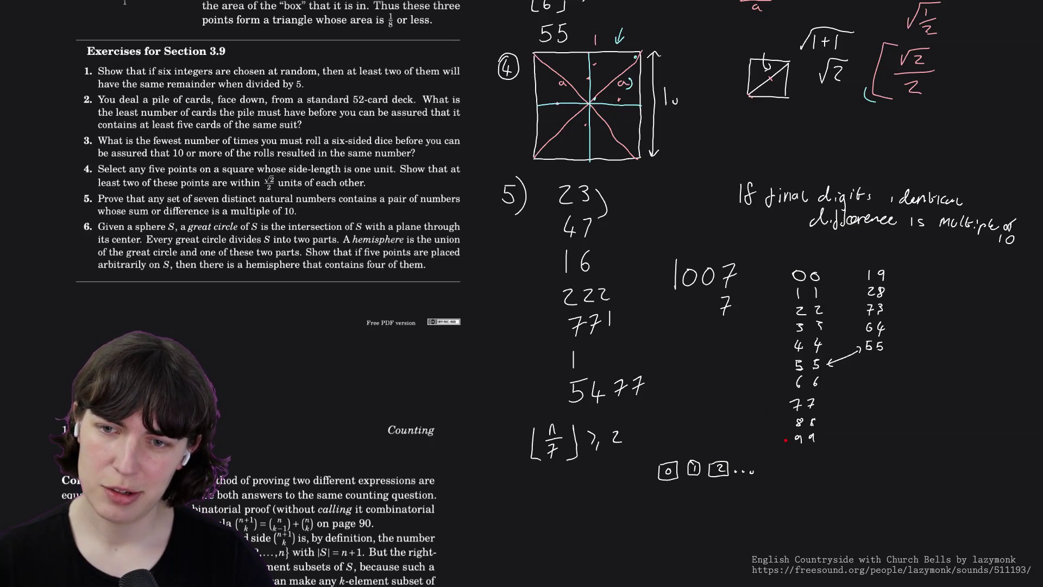
- Remove a stray underline under 9 9 and pan the board to show the lower area
left_click_drag(792, 450, 814, 448)
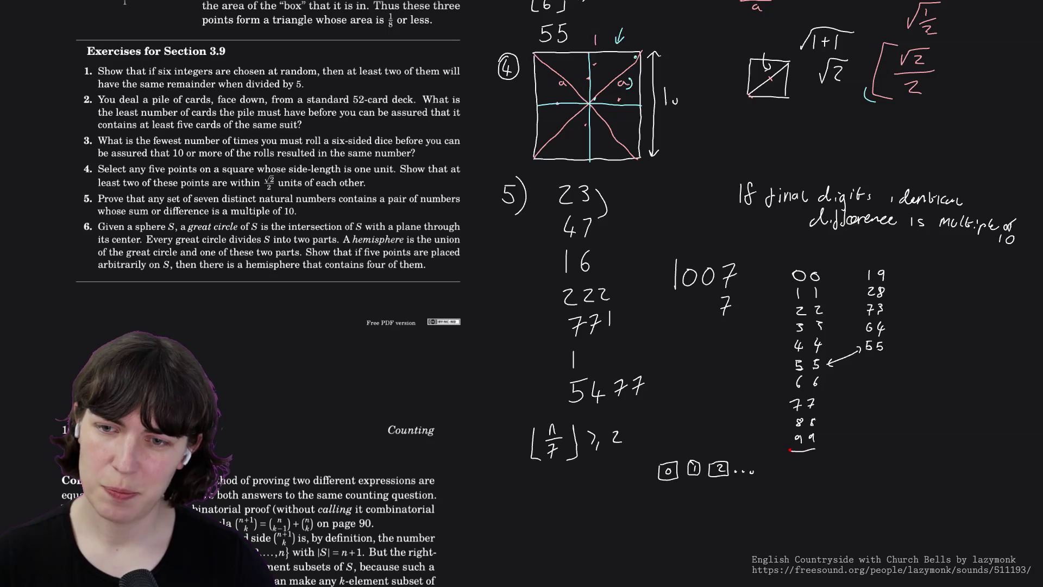
key("ctrl+z")
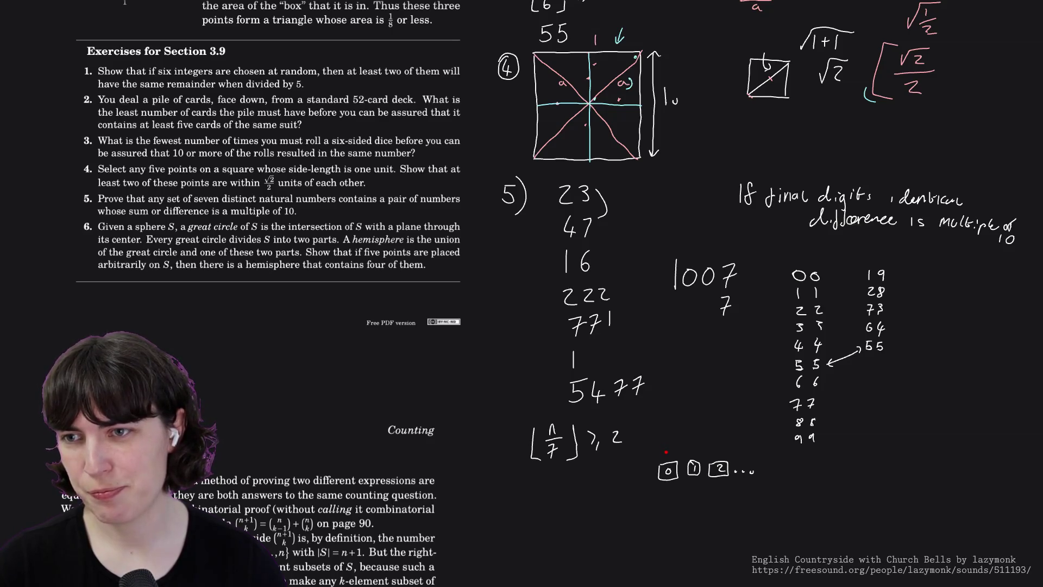
mouse_move(666, 451)
left_mouse_down()
mouse_move(674, 304)
mouse_move(659, 296)
left_mouse_up()
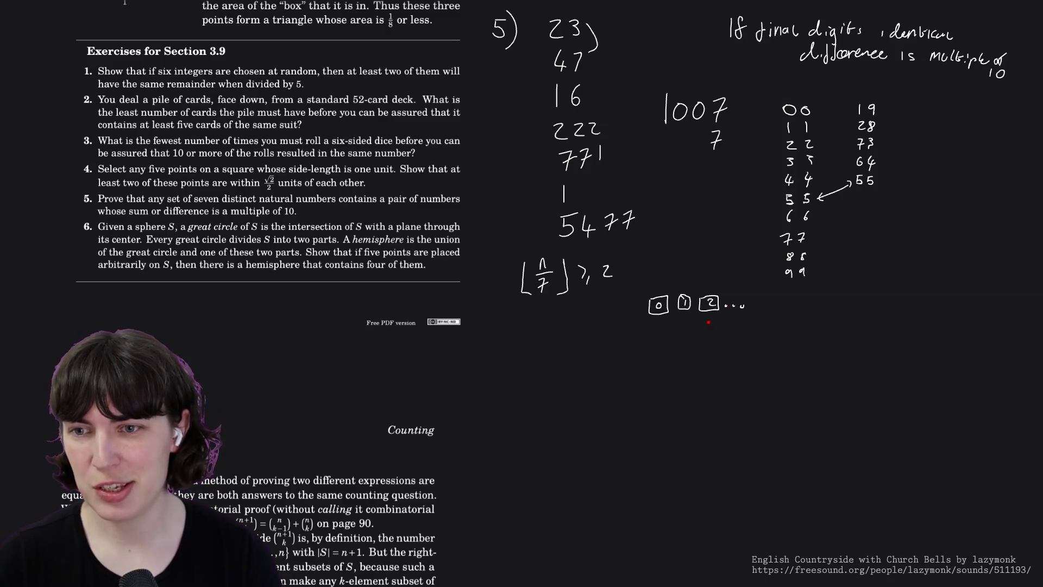
- Draw an upward arrow under box 2, mark the 0 0 pair, and open the bracket [1, 9]
left_click_drag(709, 325, 707, 334)
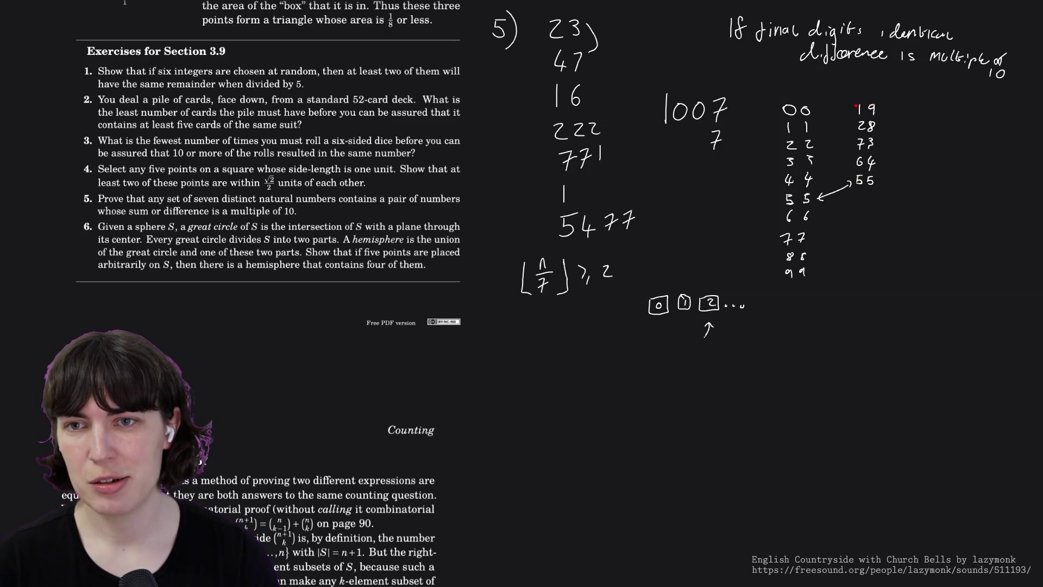
left_click_drag(784, 99, 782, 106)
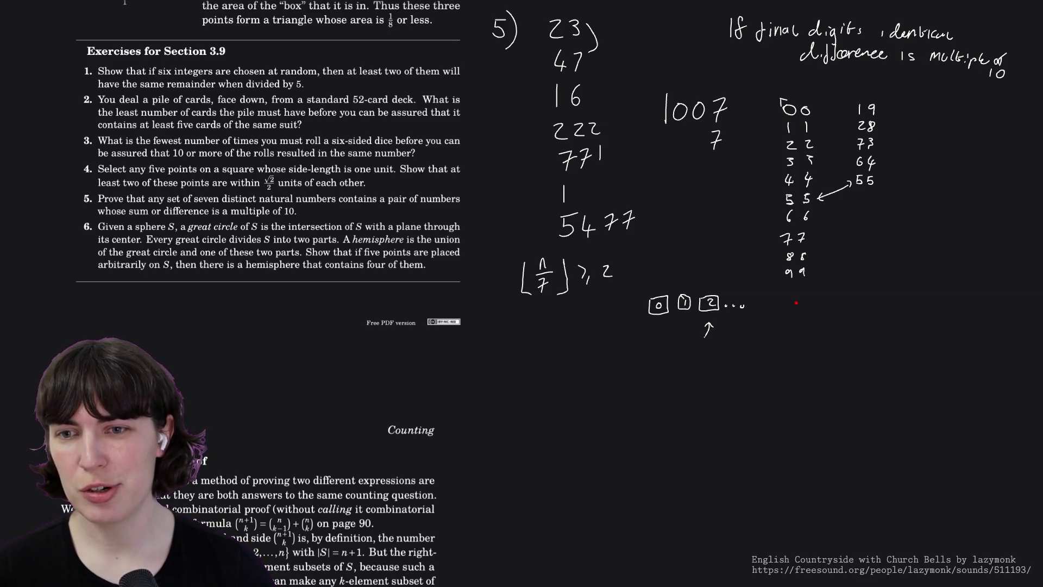
mouse_move(807, 302)
left_mouse_down()
mouse_move(795, 302)
mouse_move(793, 332)
mouse_move(819, 323)
mouse_move(864, 333)
mouse_move(853, 337)
left_mouse_up()
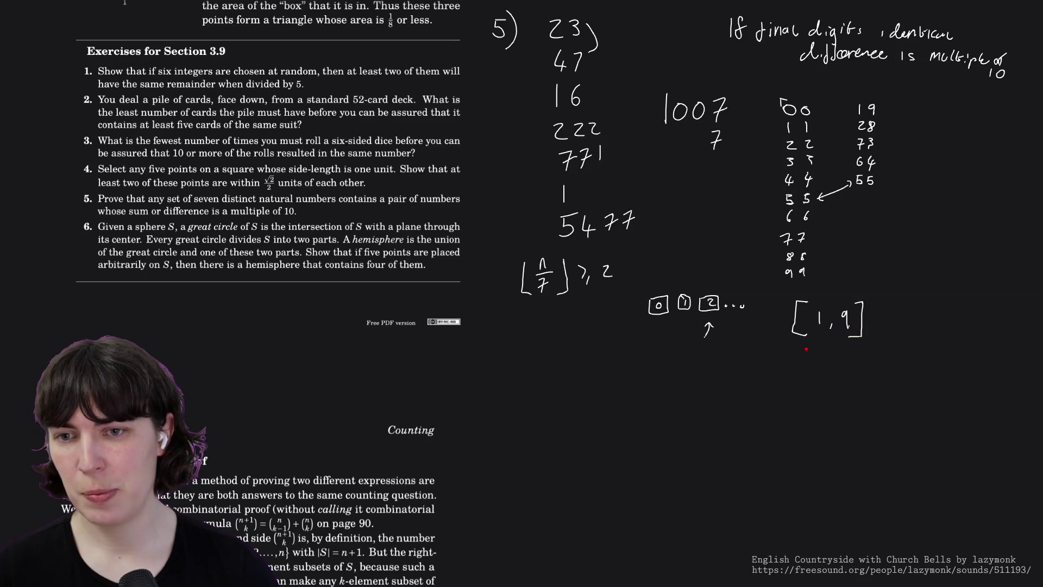
- Add bracketed pairs [2, 8], [3, 7] and [4, 6] below [1, 9]
mouse_move(793, 351)
left_mouse_down()
mouse_move(807, 351)
mouse_move(805, 388)
mouse_move(845, 362)
mouse_move(864, 377)
mouse_move(816, 423)
left_mouse_up()
key("ctrl+z")
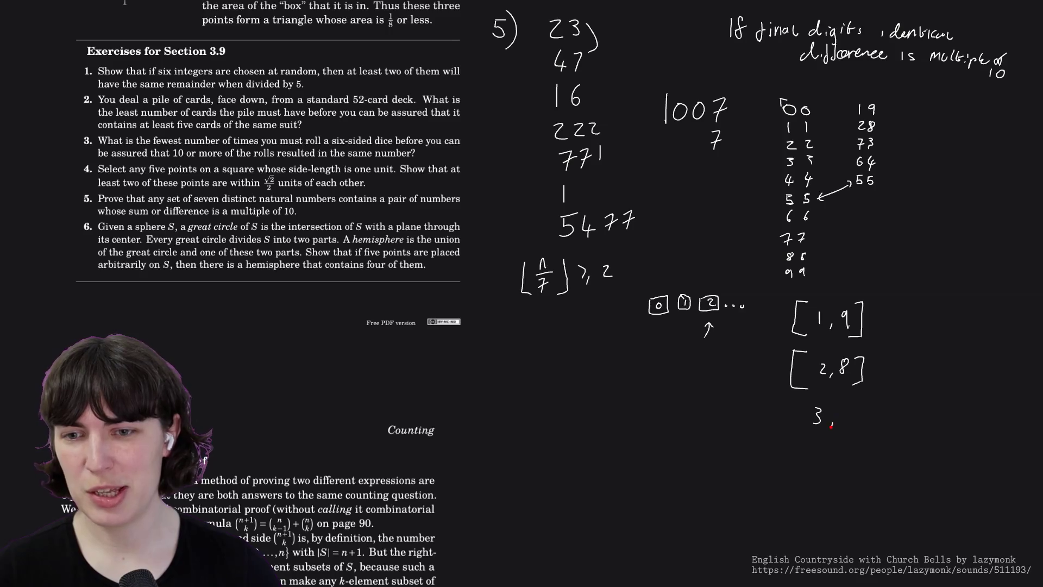
mouse_move(841, 408)
left_mouse_down()
mouse_move(847, 426)
mouse_move(868, 400)
mouse_move(865, 429)
left_mouse_up()
mouse_move(800, 399)
left_mouse_down()
mouse_move(798, 430)
mouse_move(815, 460)
mouse_move(864, 458)
mouse_move(858, 465)
left_mouse_up()
mouse_move(800, 439)
left_mouse_down()
mouse_move(793, 462)
mouse_move(803, 465)
mouse_move(795, 480)
mouse_move(804, 499)
mouse_move(841, 500)
left_mouse_up()
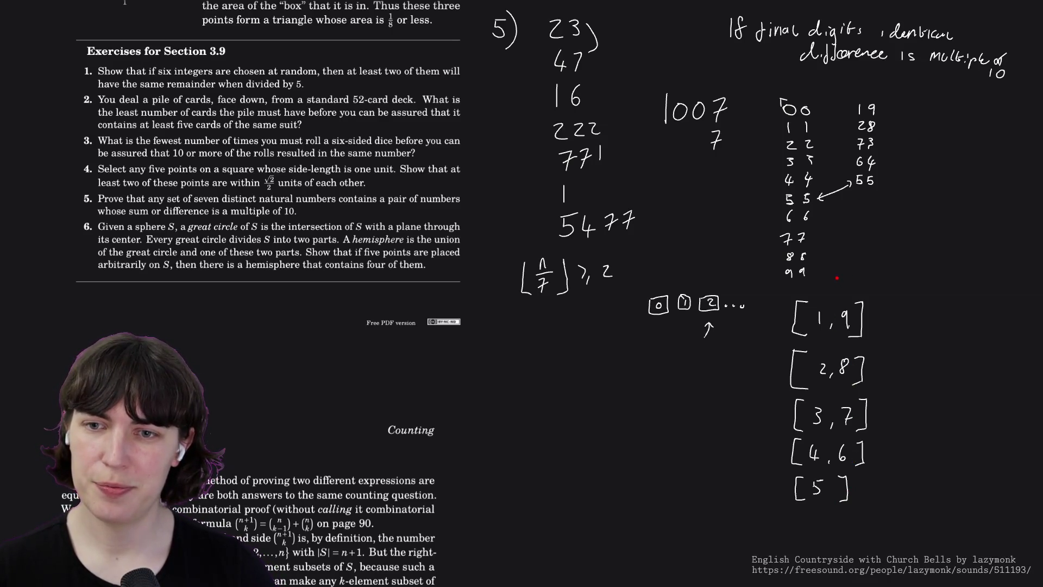
- Complete the pair [5, 0] and write a small 1 beside the red dot
mouse_move(840, 268)
left_mouse_down()
mouse_move(832, 283)
mouse_move(842, 288)
mouse_move(854, 275)
mouse_move(856, 291)
mouse_move(845, 277)
mouse_move(849, 304)
left_mouse_up()
mouse_move(846, 476)
left_mouse_down()
mouse_move(844, 501)
mouse_move(846, 481)
mouse_move(857, 493)
left_mouse_up()
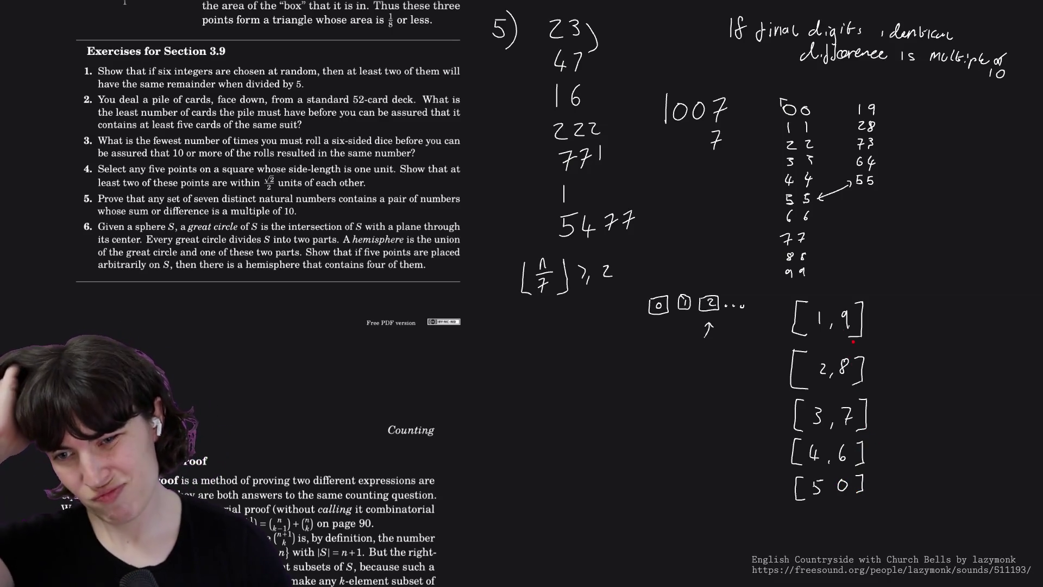
left_click_drag(829, 489, 828, 496)
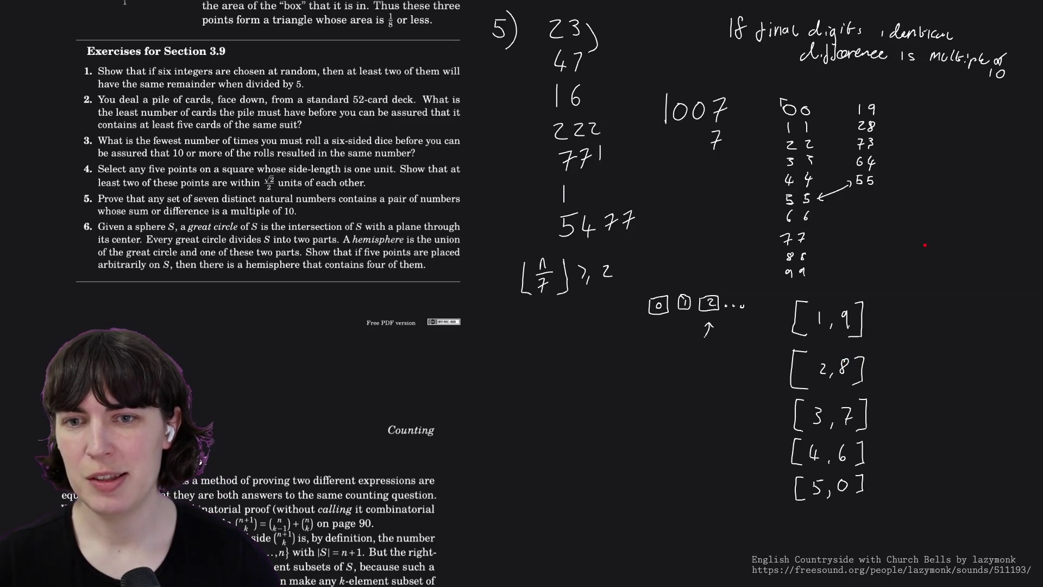
mouse_move(923, 235)
left_mouse_down()
mouse_move(940, 259)
mouse_move(920, 261)
mouse_move(933, 274)
mouse_move(915, 282)
left_mouse_up()
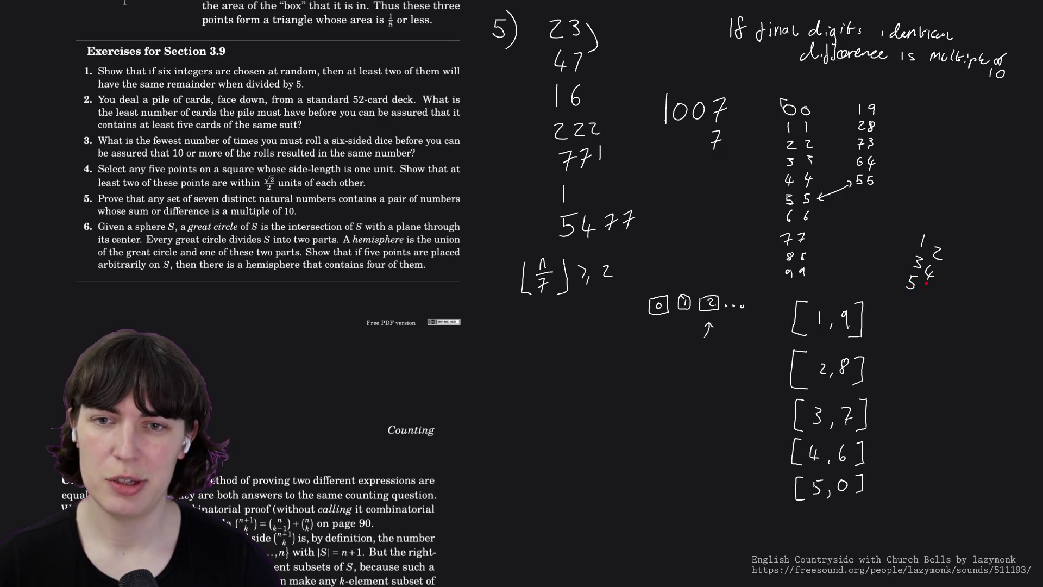
- Write 11 and 12 beside the digit list, box the [1,9] dots and link 1 to 11
left_click_drag(964, 243, 962, 273)
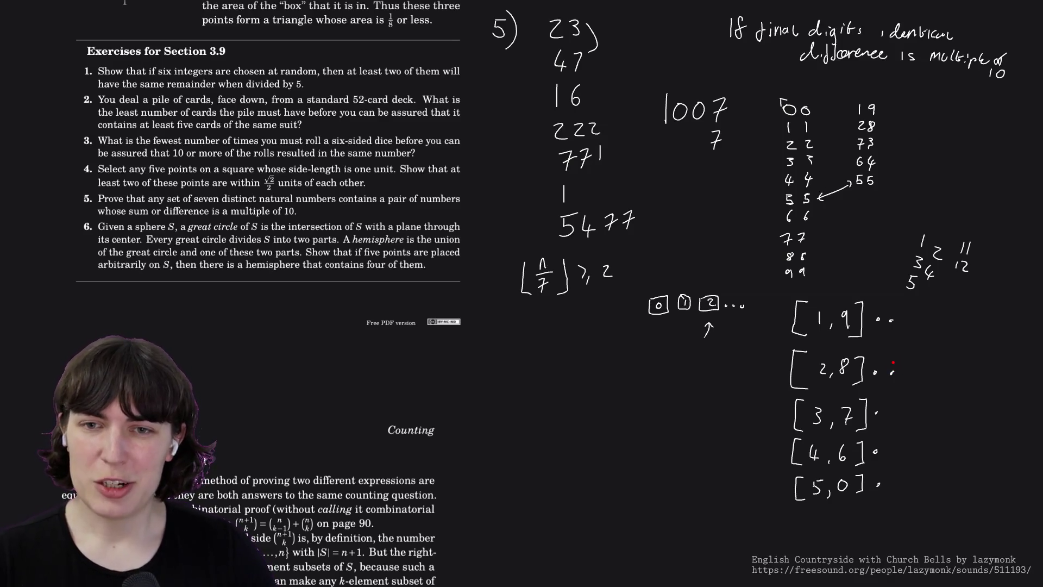
mouse_move(876, 308)
left_mouse_down()
mouse_move(894, 309)
mouse_move(902, 328)
mouse_move(874, 314)
left_mouse_up()
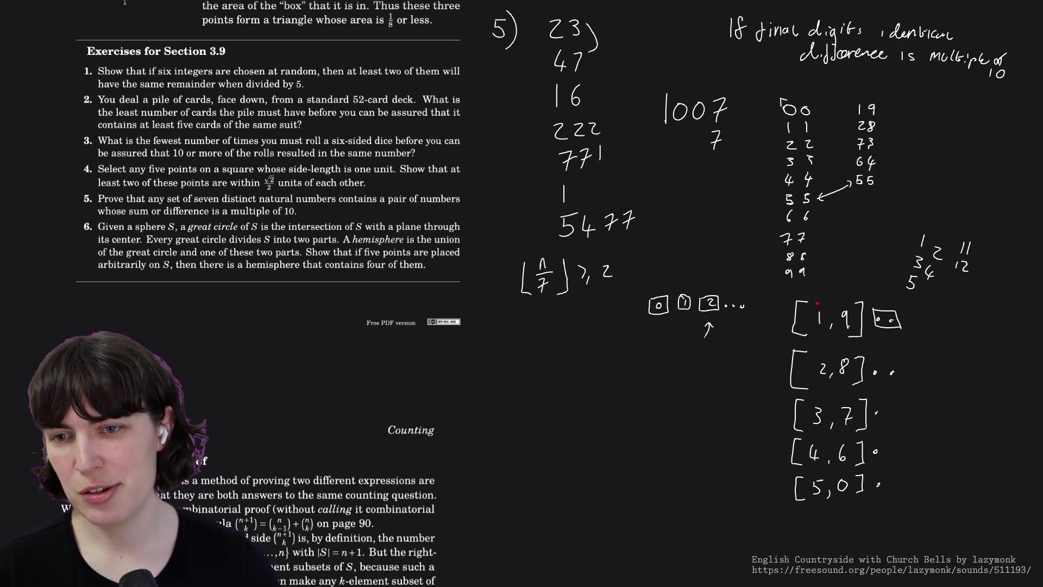
left_click_drag(930, 237, 958, 246)
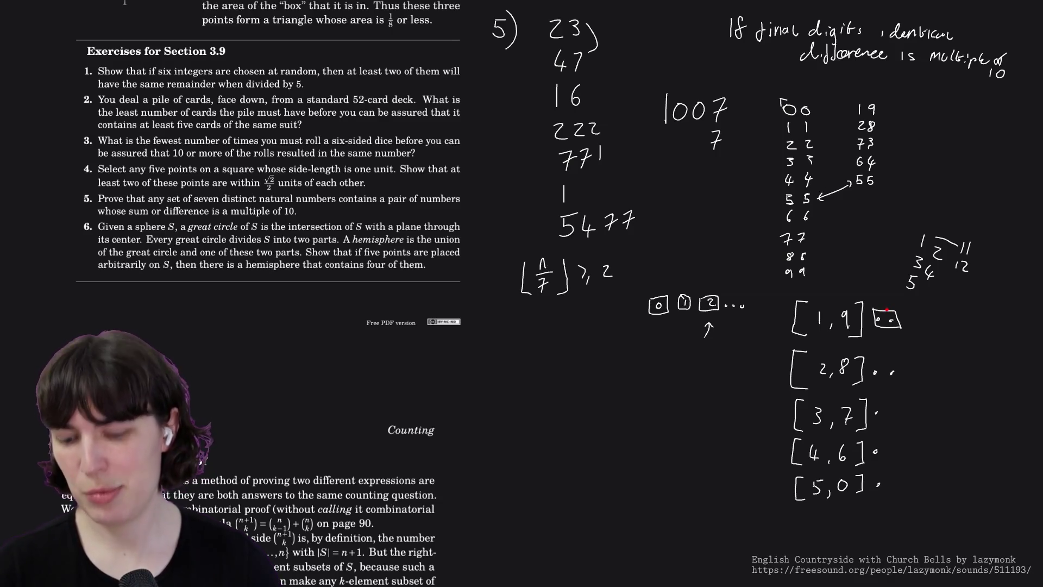
- Undo the box and second [1,9] dot, erase digits 1–5 and 11, 12, and add a dash
key("ctrl+z")
key("ctrl+z")
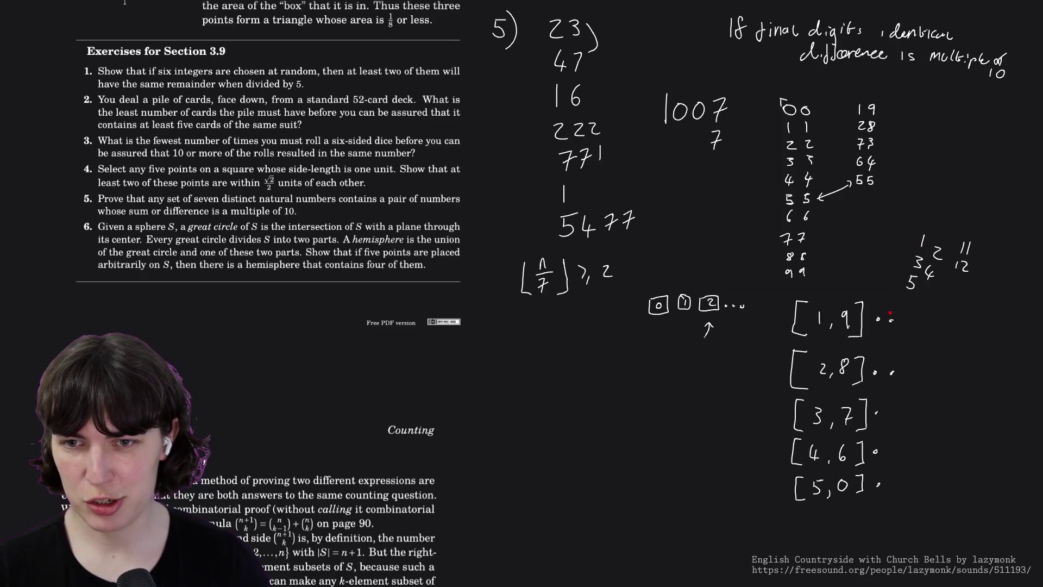
key("ctrl+z")
key("ctrl+z")
key("ctrl+z")
mouse_move(900, 275)
left_mouse_down()
mouse_move(924, 256)
mouse_move(937, 268)
mouse_move(964, 249)
mouse_move(965, 270)
left_mouse_up()
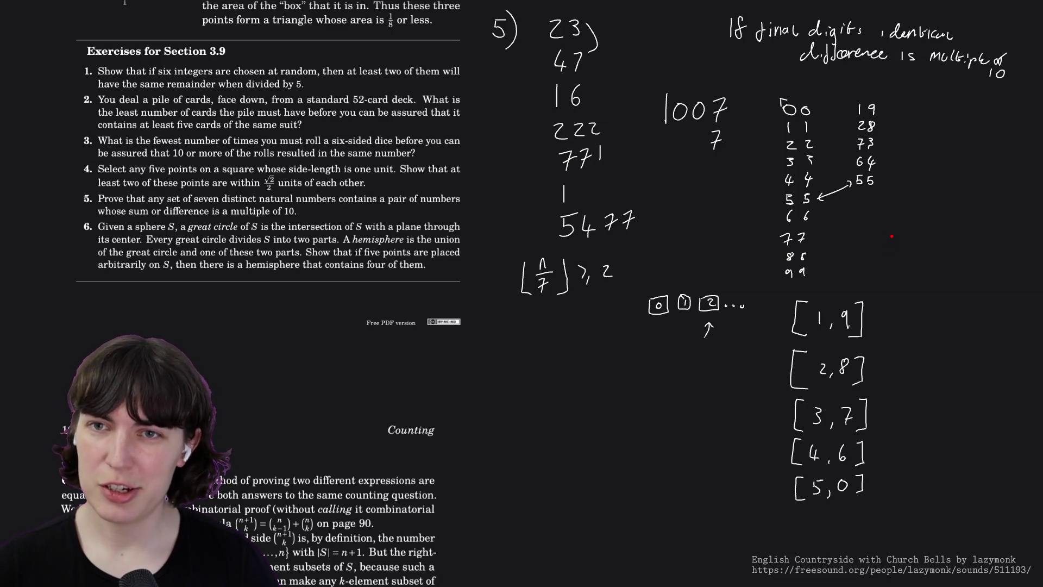
mouse_move(891, 238)
left_mouse_down()
mouse_move(943, 238)
mouse_move(896, 253)
mouse_move(953, 255)
mouse_move(931, 247)
mouse_move(911, 280)
mouse_move(927, 254)
mouse_move(922, 279)
mouse_move(925, 270)
left_mouse_up()
- Erase the short dash and the scratch numbers 1, 11 and 10
left_click(922, 249)
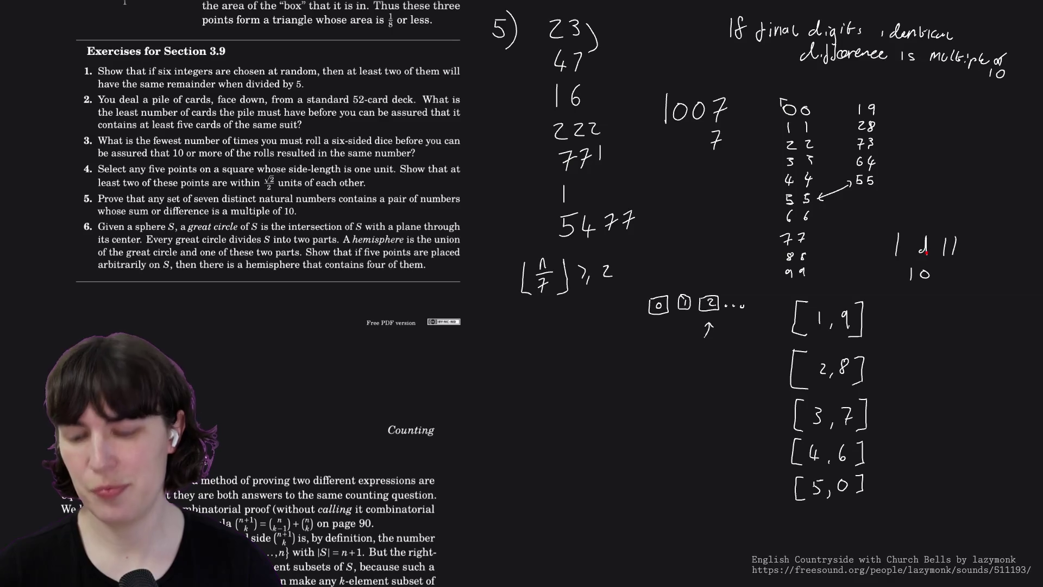
left_click(923, 248)
left_click(897, 244)
left_click(944, 246)
left_click(912, 274)
left_click(924, 273)
- Write a trial 1 and 9, erase them, and mark a dot beside [3,7]
left_click_drag(907, 240, 906, 260)
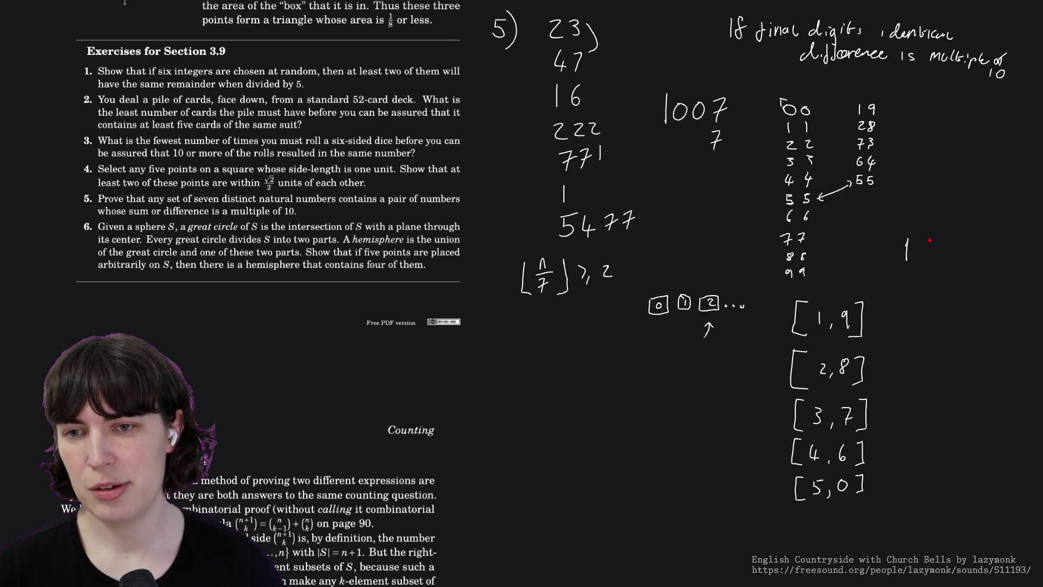
mouse_move(933, 239)
left_mouse_down()
mouse_move(931, 260)
mouse_move(909, 258)
mouse_move(930, 265)
mouse_move(913, 280)
mouse_move(924, 292)
mouse_move(910, 289)
mouse_move(906, 301)
left_mouse_up()
left_click(931, 247)
left_click(907, 245)
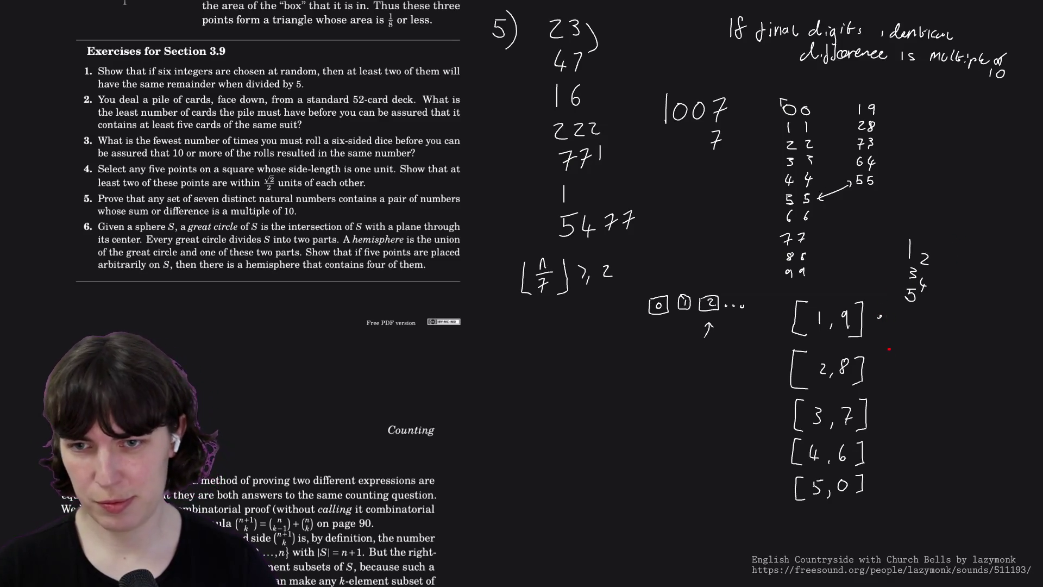
left_click_drag(877, 414, 880, 410)
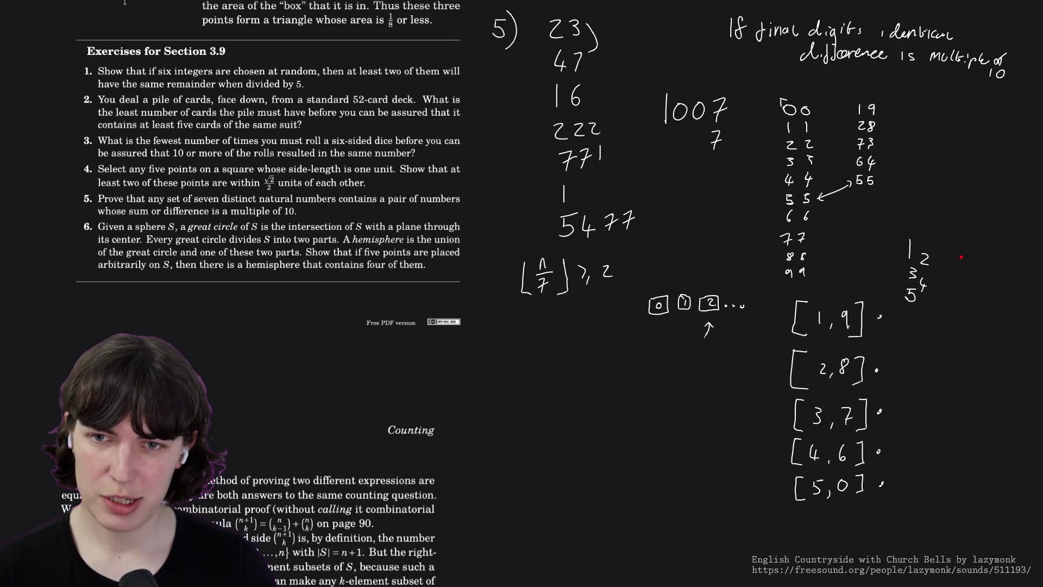
- Undo a trial 16 with its curve, the extra [4,6] dot and the 5, then write 50
left_click_drag(960, 253, 965, 265)
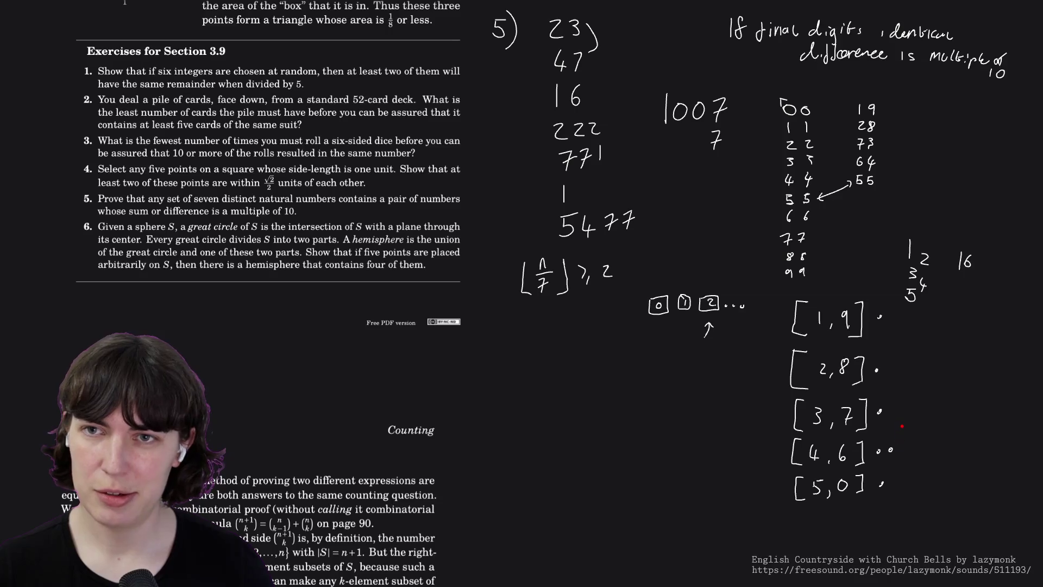
left_click_drag(956, 274, 942, 283)
key("ctrl+z")
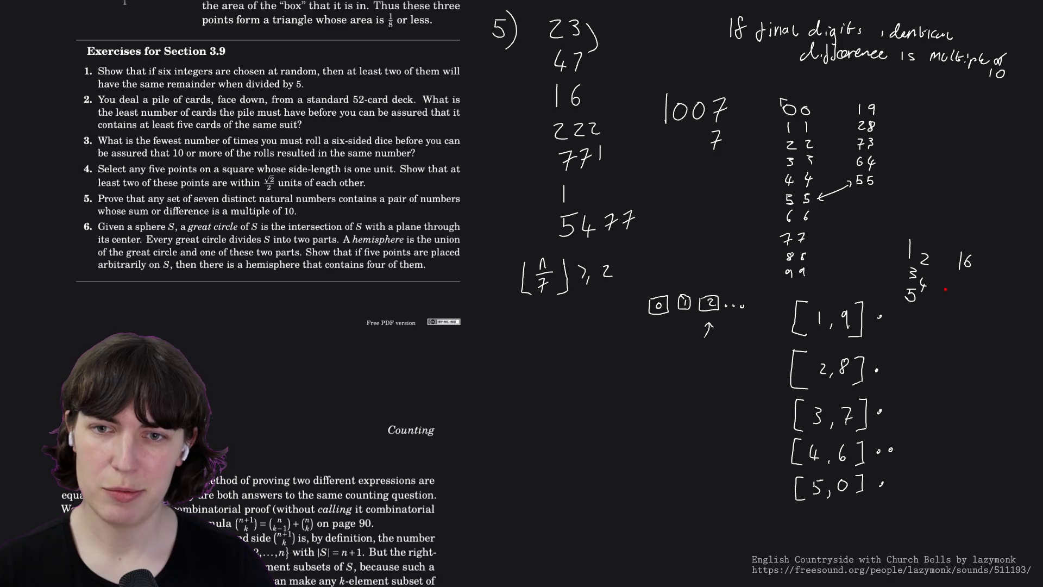
key("ctrl+z")
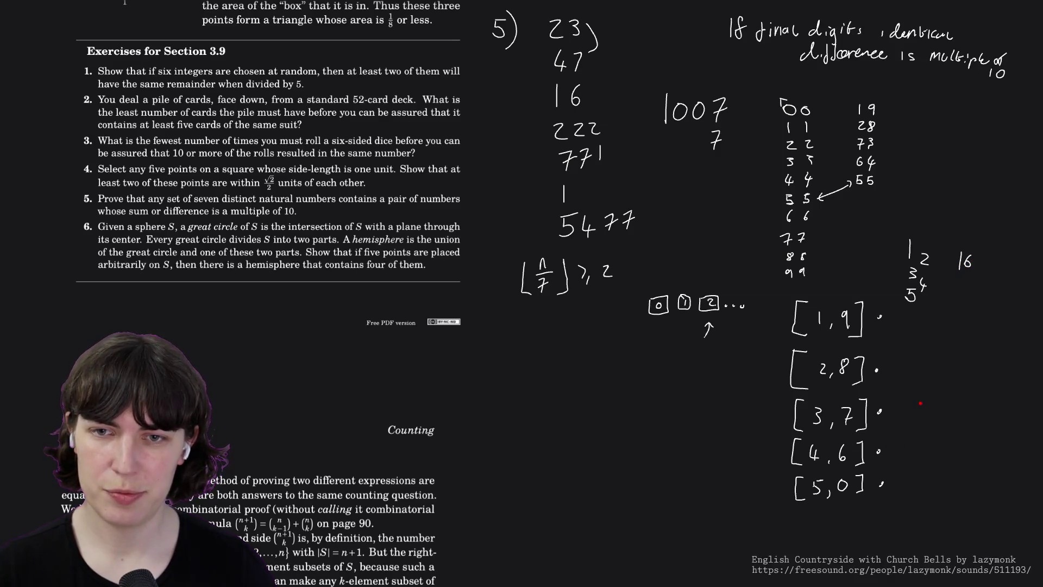
key("ctrl+z")
key("ctrl+z")
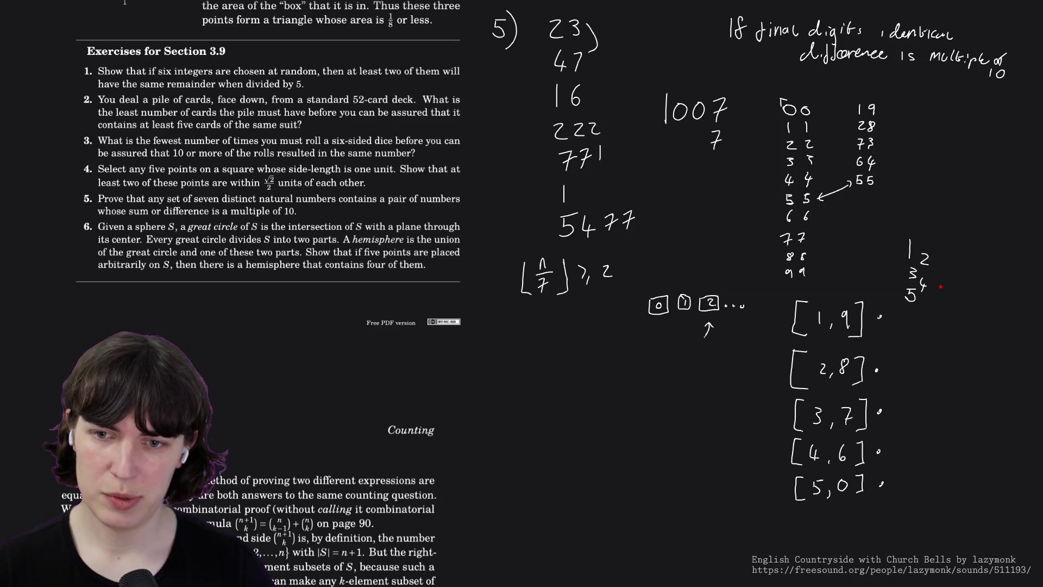
key("ctrl+z")
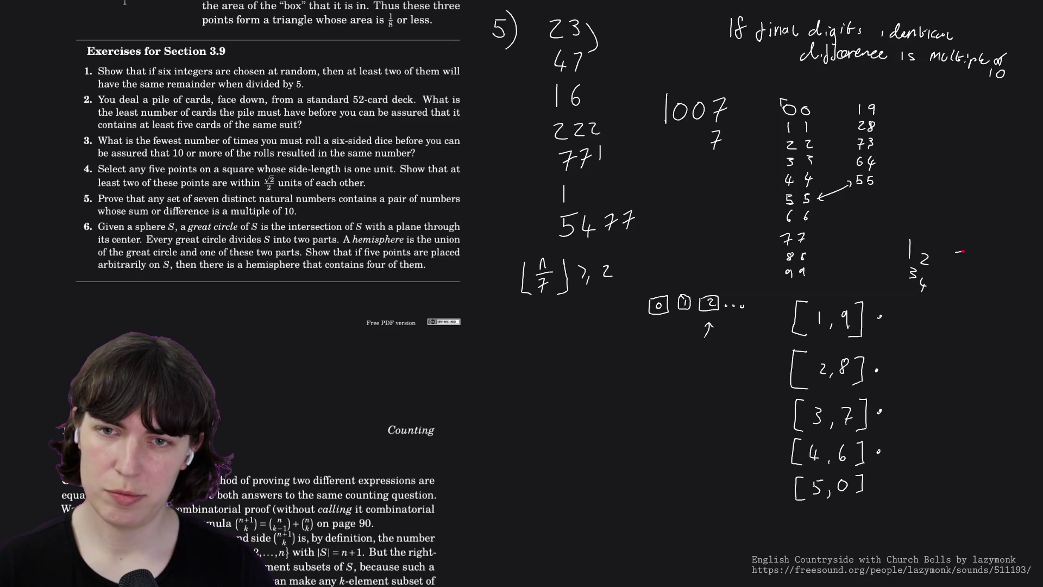
mouse_move(956, 253)
left_mouse_down()
mouse_move(954, 267)
mouse_move(971, 255)
left_mouse_up()
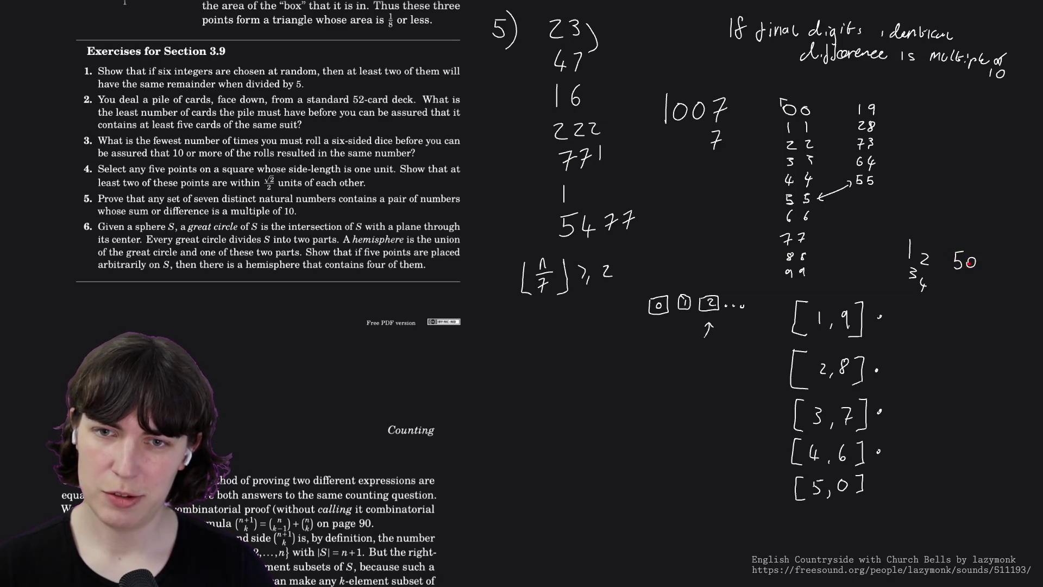
- Dot [5,0], write 55 below the 50 and draw a small curve under 50
left_click(876, 482)
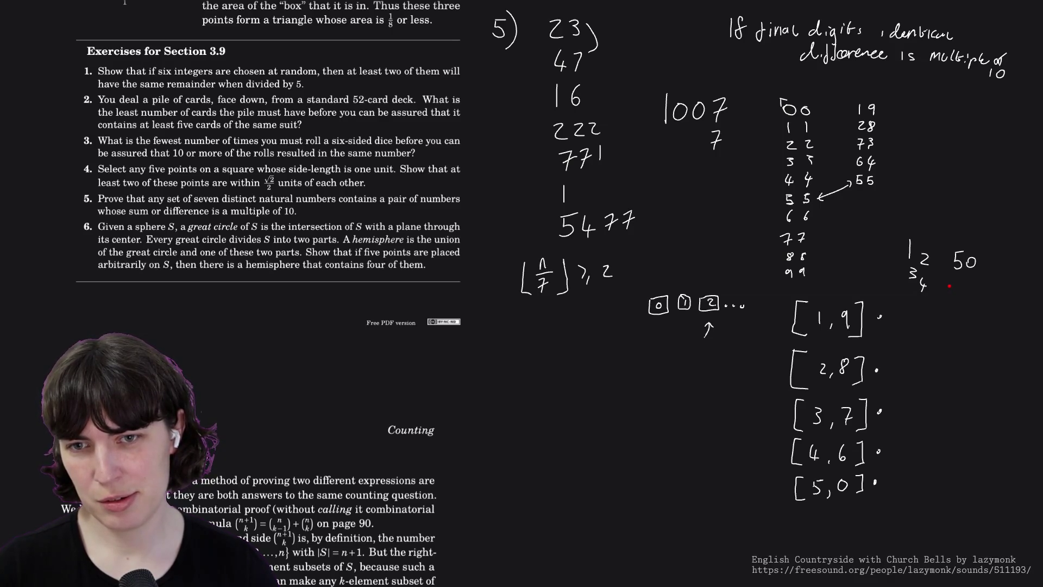
mouse_move(947, 287)
left_mouse_down()
mouse_move(945, 295)
mouse_move(960, 296)
left_mouse_up()
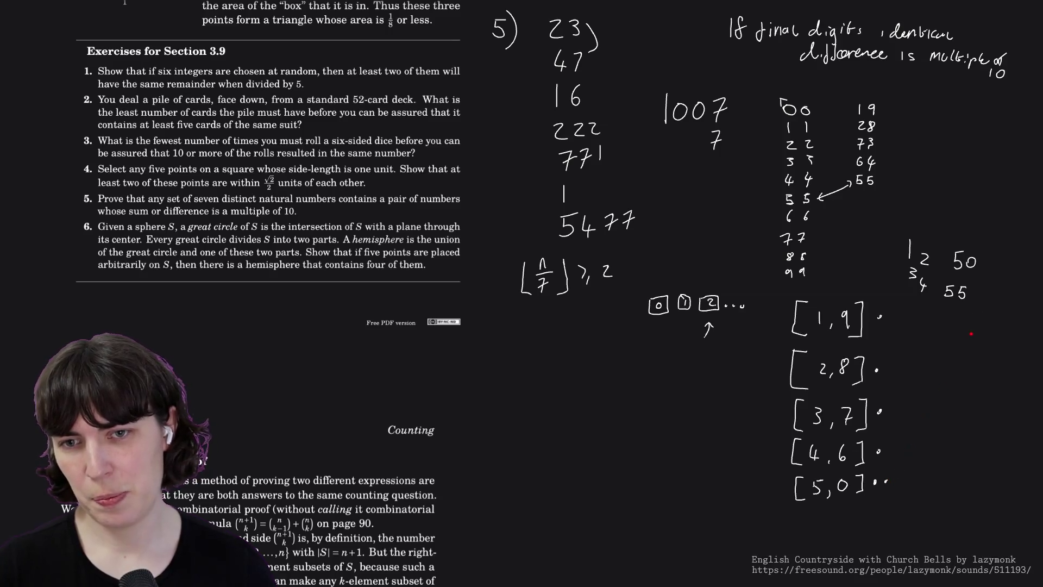
left_click_drag(972, 274, 970, 279)
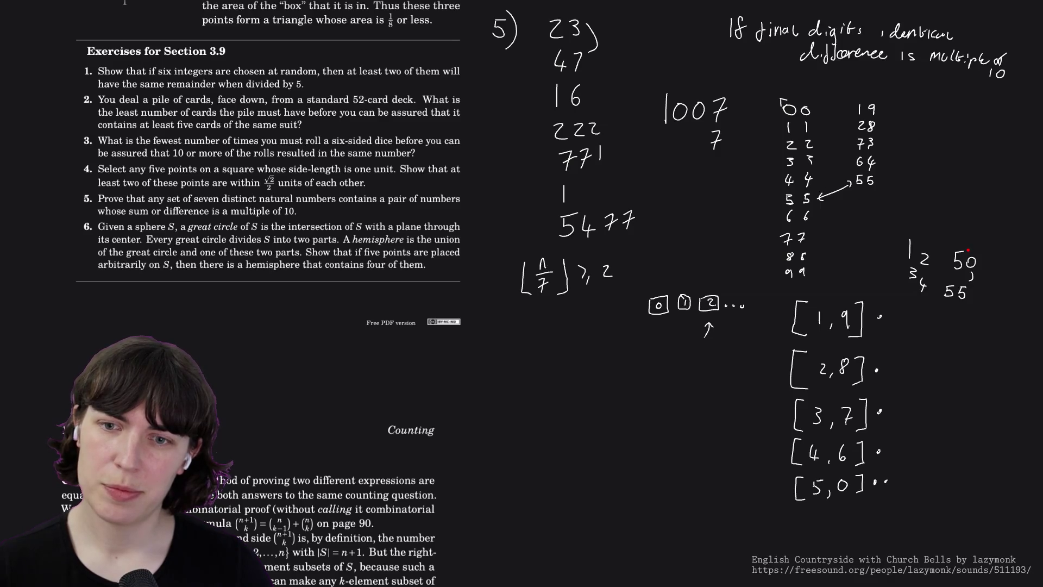
- Add a down arrow at 50, erase the [5,0] bracket and start a new 5 bracket
left_click_drag(970, 234, 975, 244)
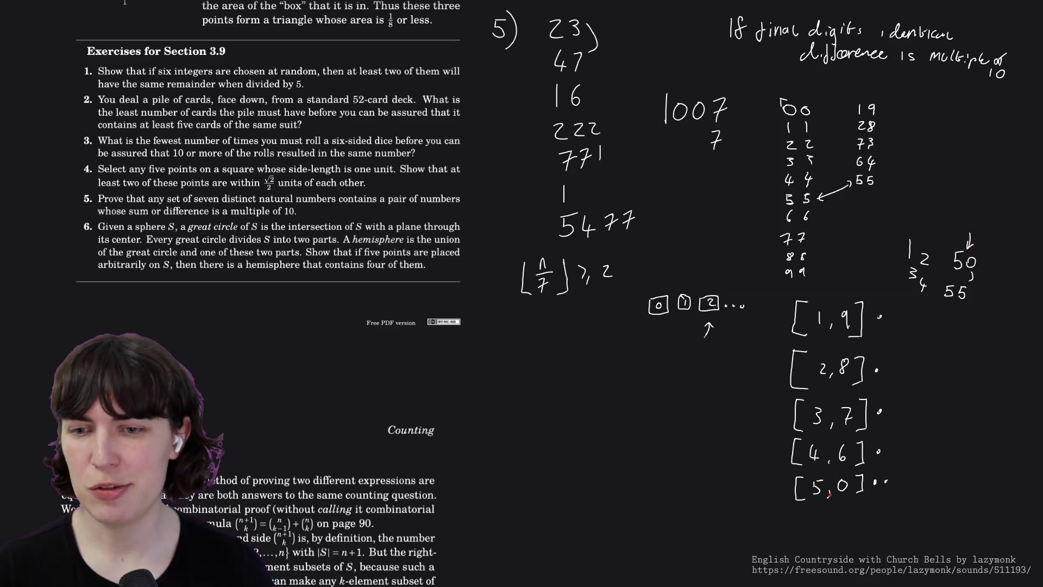
mouse_move(784, 490)
left_mouse_down()
mouse_move(869, 483)
mouse_move(816, 474)
mouse_move(815, 487)
mouse_move(830, 494)
left_mouse_up()
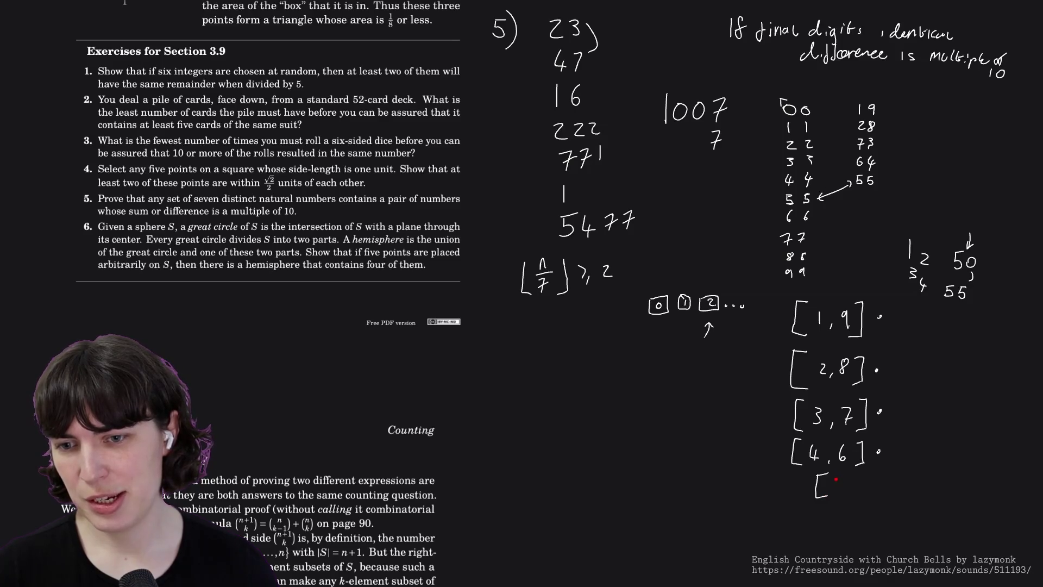
mouse_move(839, 478)
left_mouse_down()
mouse_move(836, 492)
mouse_move(848, 482)
mouse_move(854, 491)
mouse_move(820, 521)
mouse_move(829, 526)
mouse_move(851, 506)
mouse_move(846, 522)
left_mouse_up()
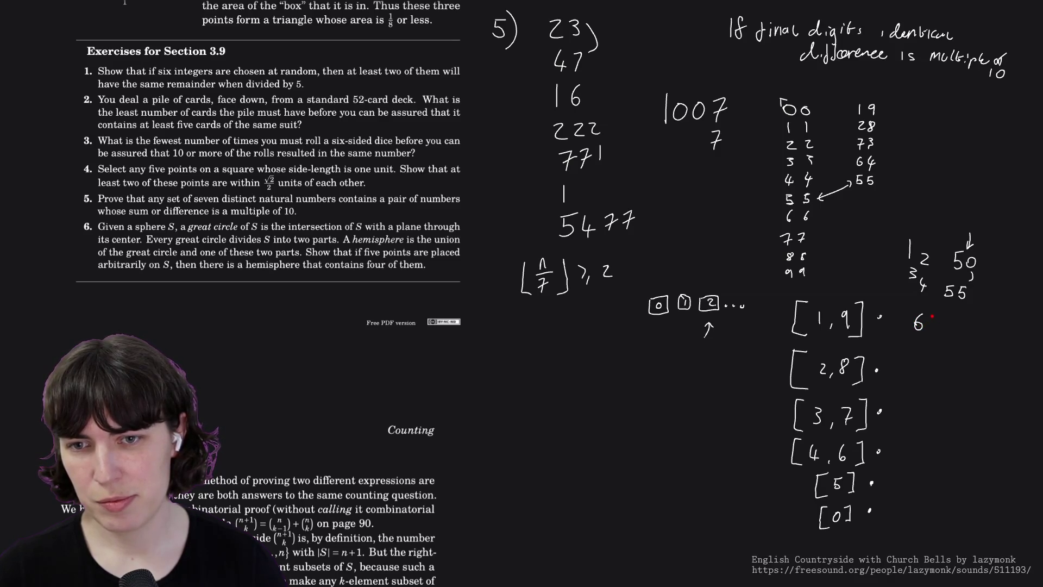
- Undo the trial strokes: the 70 by [1,9] and marks near difference, 19 and [1, 9]
left_click_drag(915, 289, 912, 321)
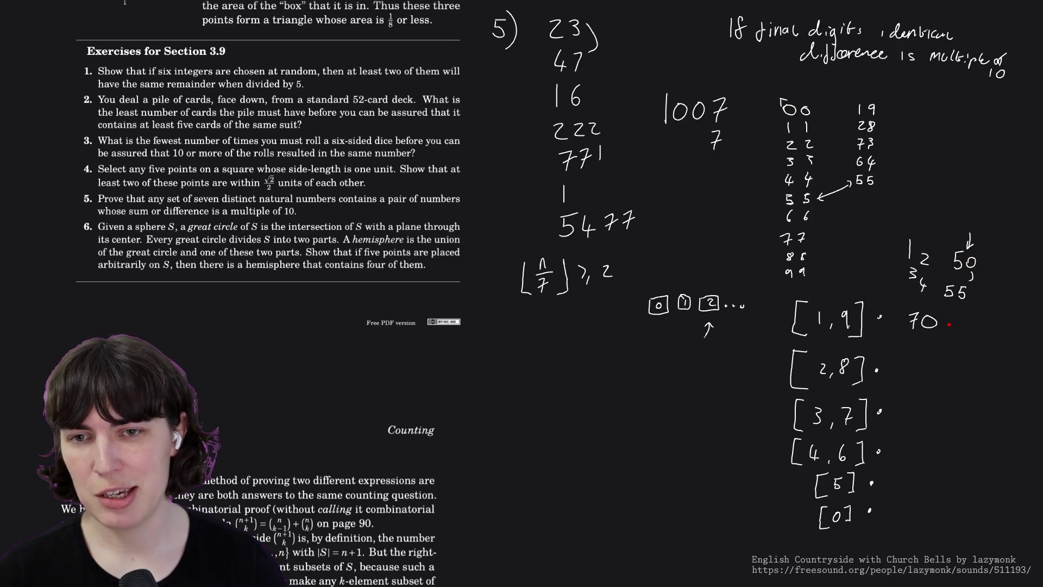
key("ctrl+z")
key("ctrl+z")
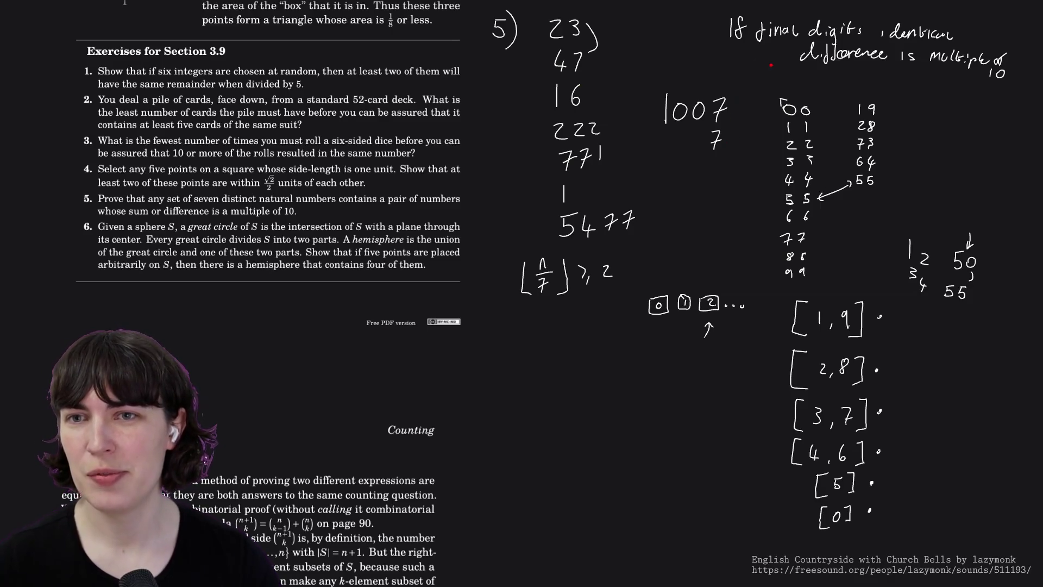
left_click_drag(783, 45, 795, 67)
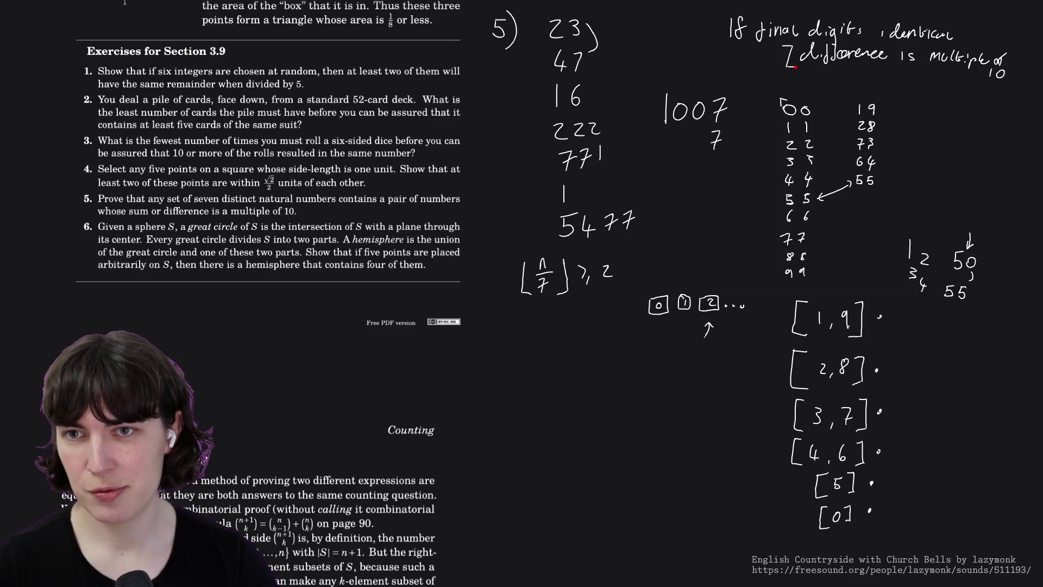
key("ctrl+z")
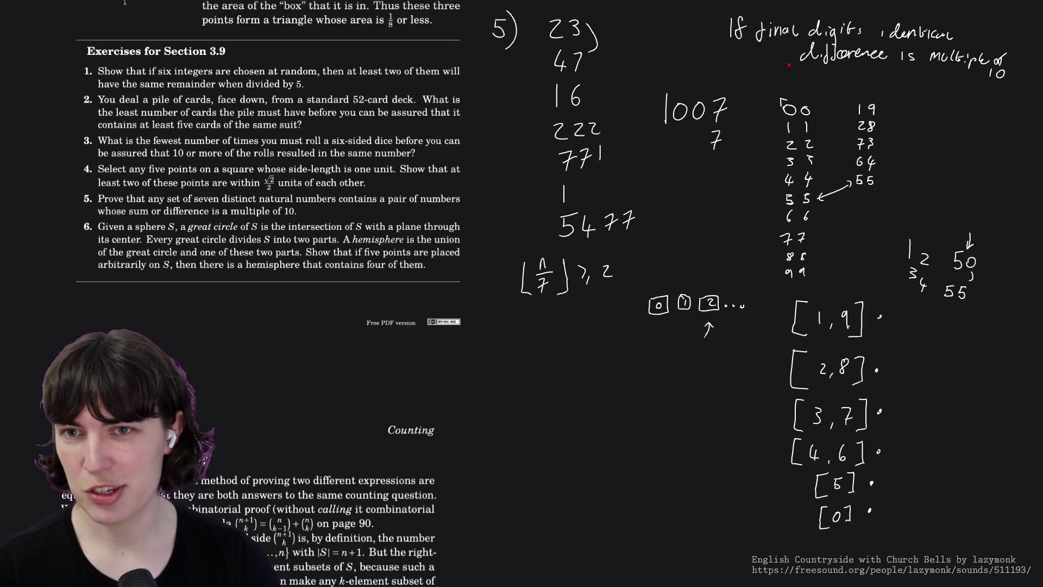
left_click_drag(855, 95, 841, 106)
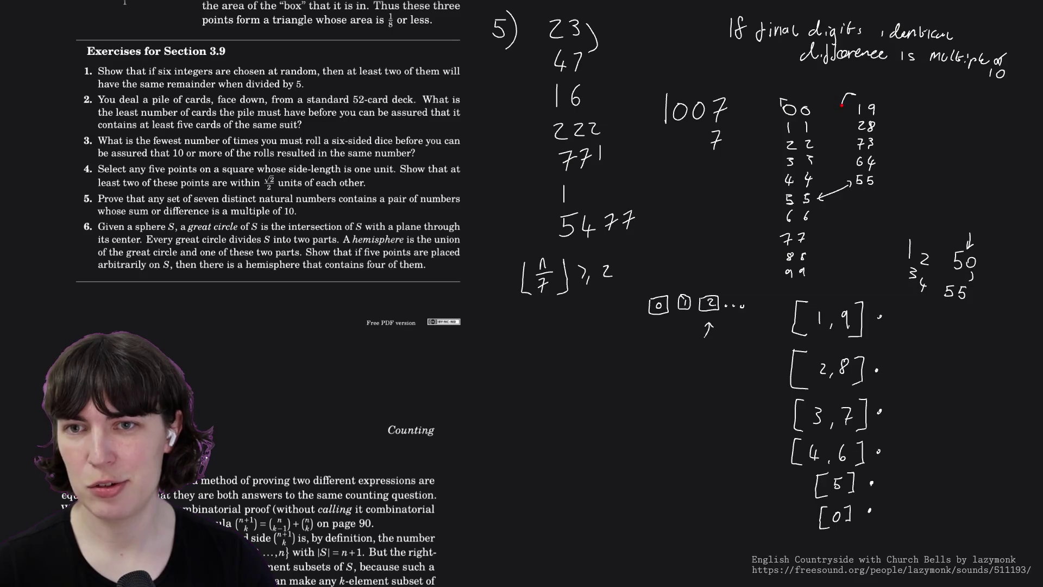
key("ctrl+z")
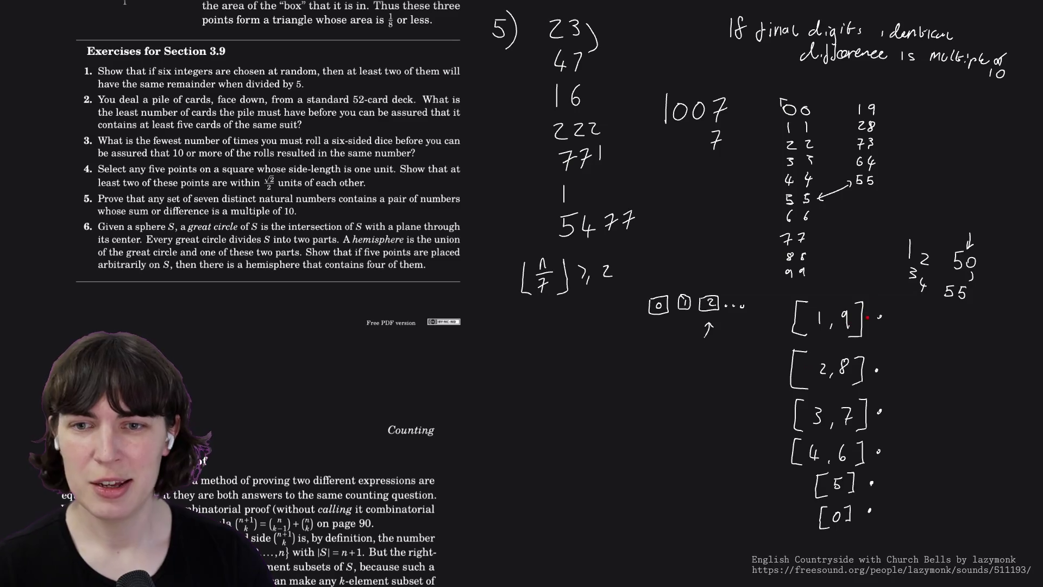
left_click_drag(782, 327, 780, 335)
key("ctrl+z")
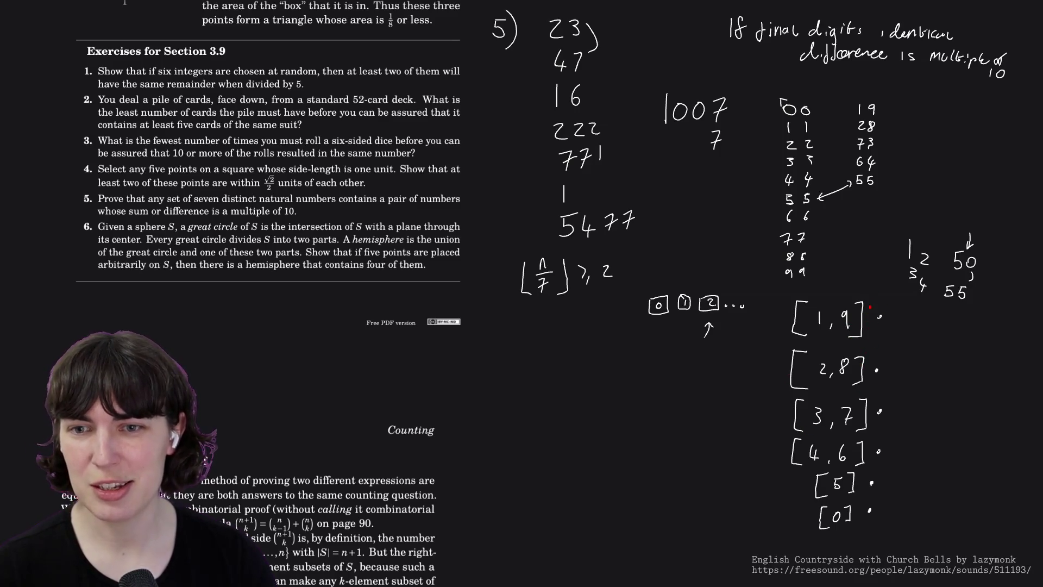
key("ctrl+z")
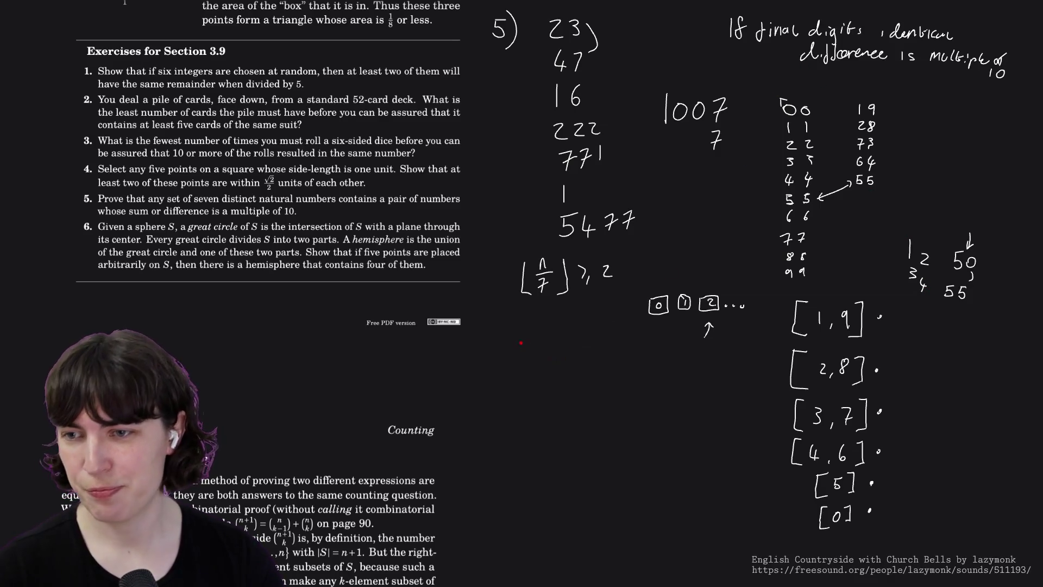
mouse_move(520, 349)
left_mouse_down()
mouse_move(526, 382)
mouse_move(540, 350)
mouse_move(549, 362)
left_mouse_up()
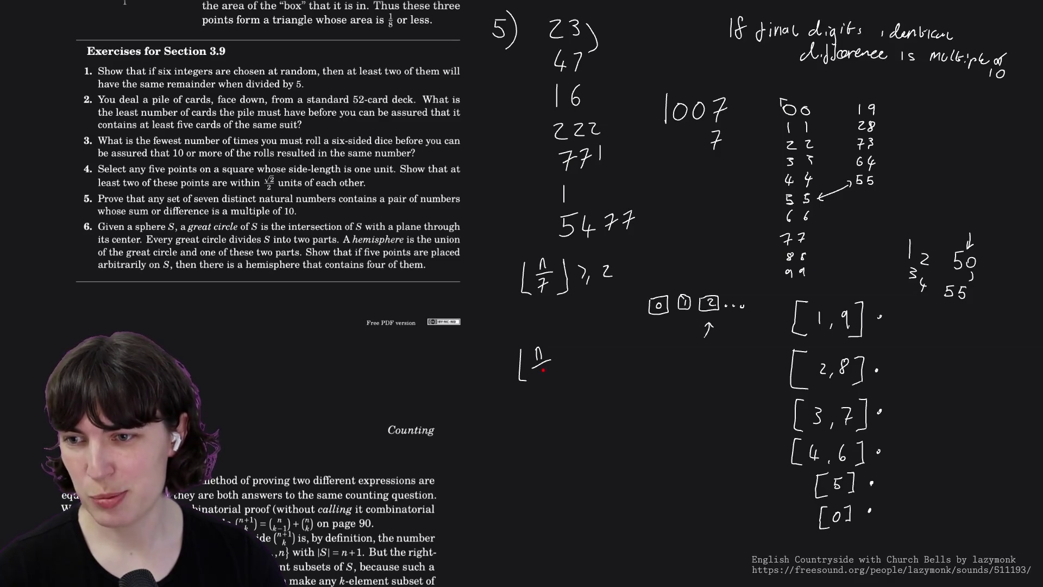
left_click_drag(543, 368, 555, 382)
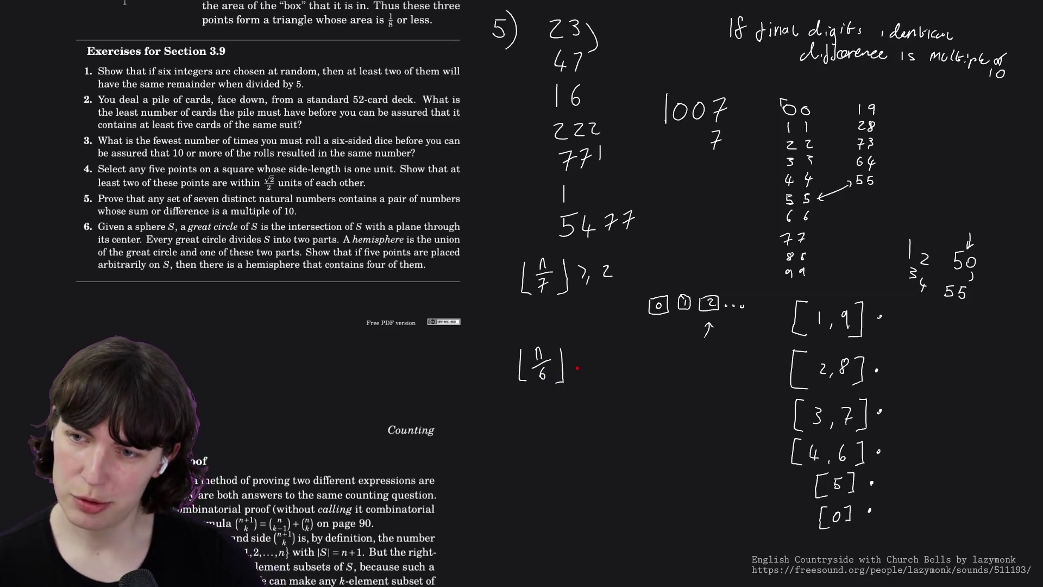
left_click_drag(572, 359, 579, 358)
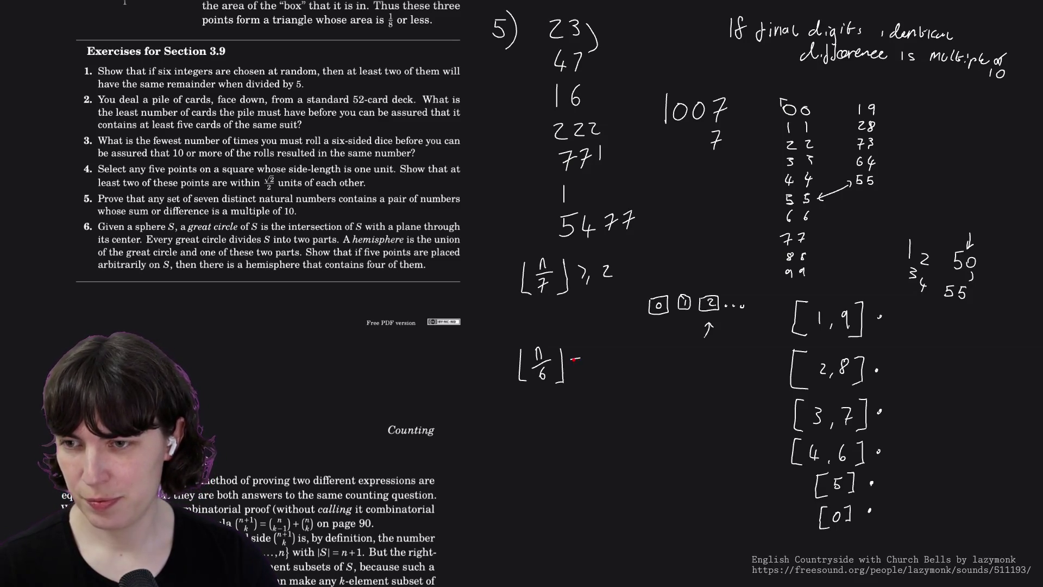
key("ctrl+z")
mouse_move(578, 360)
left_mouse_down()
mouse_move(584, 377)
mouse_move(612, 371)
left_mouse_up()
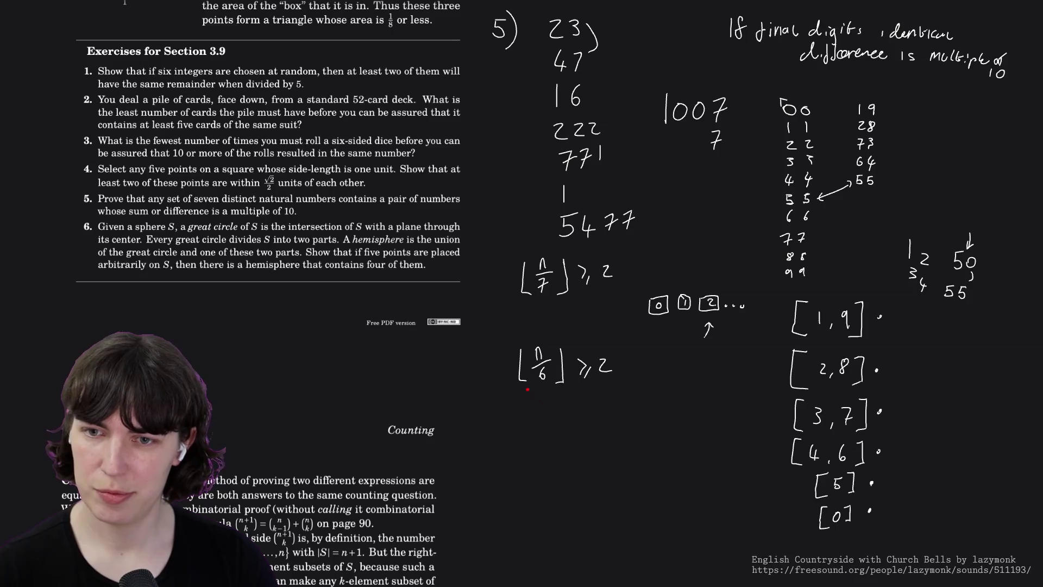
left_click_drag(521, 363, 608, 365)
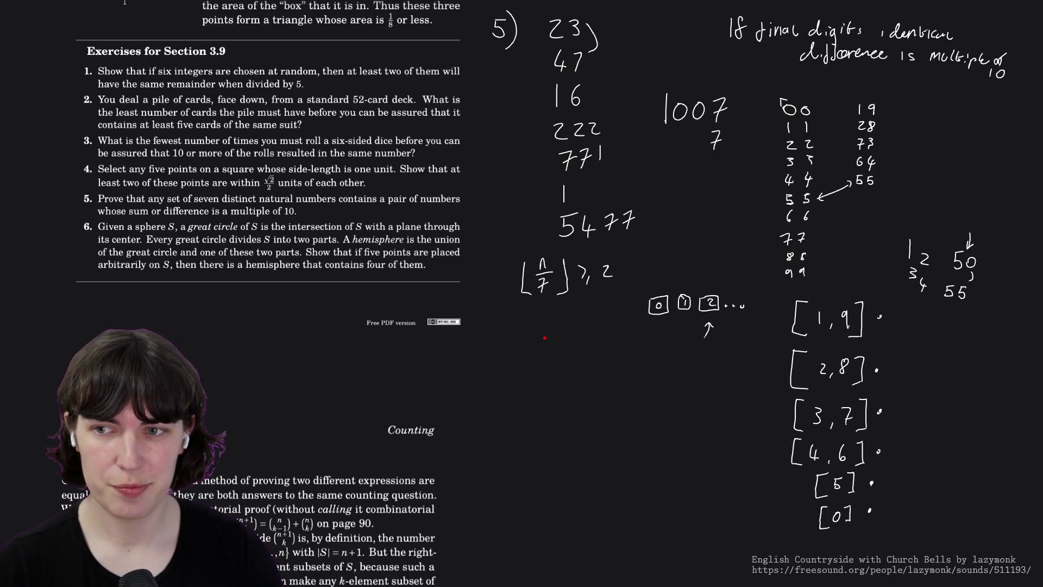
mouse_move(543, 333)
left_mouse_down()
mouse_move(550, 359)
mouse_move(551, 341)
mouse_move(558, 357)
mouse_move(598, 345)
mouse_move(611, 353)
mouse_move(575, 370)
mouse_move(566, 389)
mouse_move(584, 366)
mouse_move(601, 374)
mouse_move(600, 397)
left_mouse_up()
- Finish writing 'go!' and draw arrows at [1,9], [2,8], [3,7], [4,6] and [0]
left_click_drag(620, 381, 623, 382)
left_click_drag(639, 366, 639, 388)
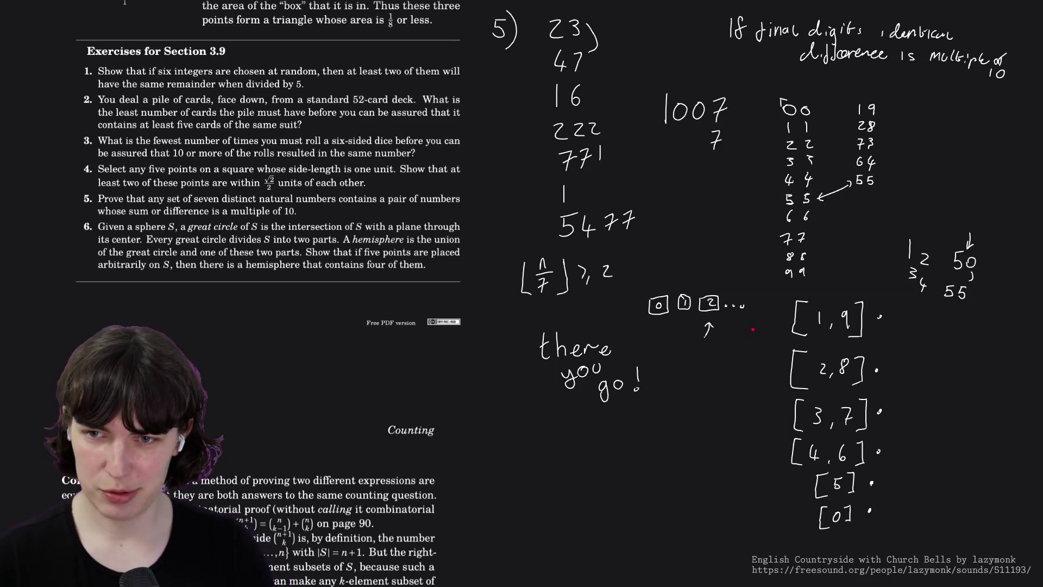
mouse_move(745, 335)
left_mouse_down()
mouse_move(766, 324)
mouse_move(769, 336)
left_mouse_up()
mouse_move(743, 369)
left_mouse_down()
mouse_move(759, 366)
mouse_move(765, 407)
left_mouse_up()
mouse_move(758, 402)
left_mouse_down()
mouse_move(766, 408)
mouse_move(753, 447)
mouse_move(769, 509)
left_mouse_up()
left_click_drag(766, 506, 766, 513)
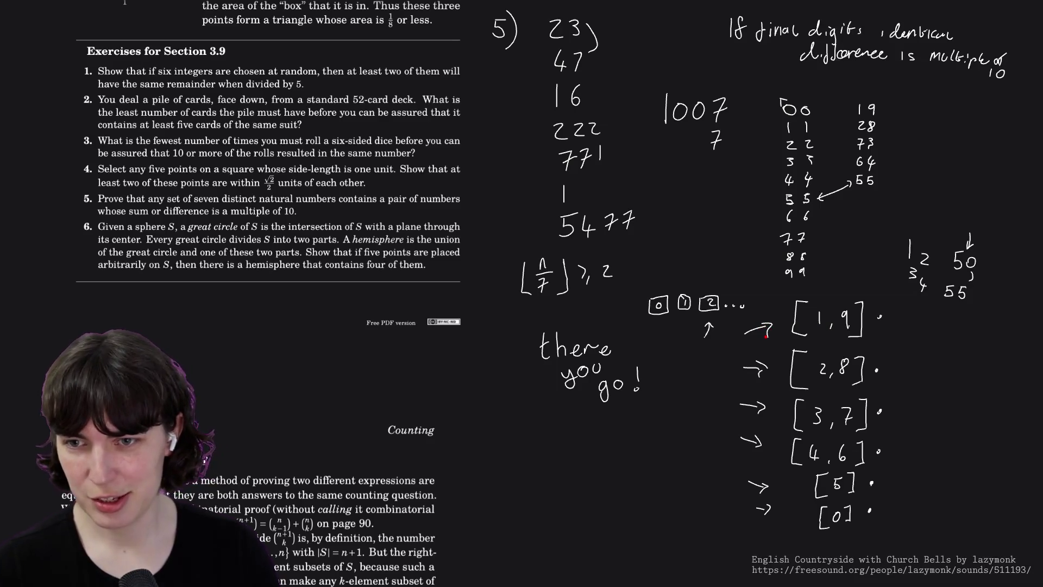
- Erase the arrows beside the digit pairs and pan down to blank board space
mouse_move(761, 330)
left_mouse_down()
mouse_move(753, 443)
mouse_move(763, 506)
mouse_move(751, 503)
left_mouse_up()
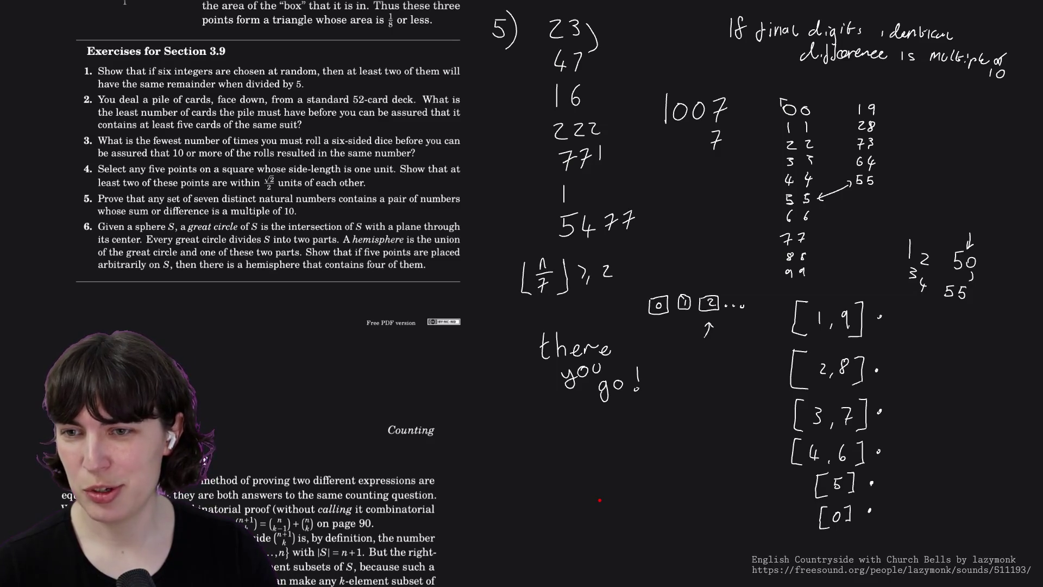
mouse_move(600, 499)
left_mouse_down()
mouse_move(589, 300)
mouse_move(611, 235)
mouse_move(611, 133)
mouse_move(598, 111)
mouse_move(568, 101)
mouse_move(515, 99)
mouse_move(527, 106)
mouse_move(516, 123)
left_mouse_up()
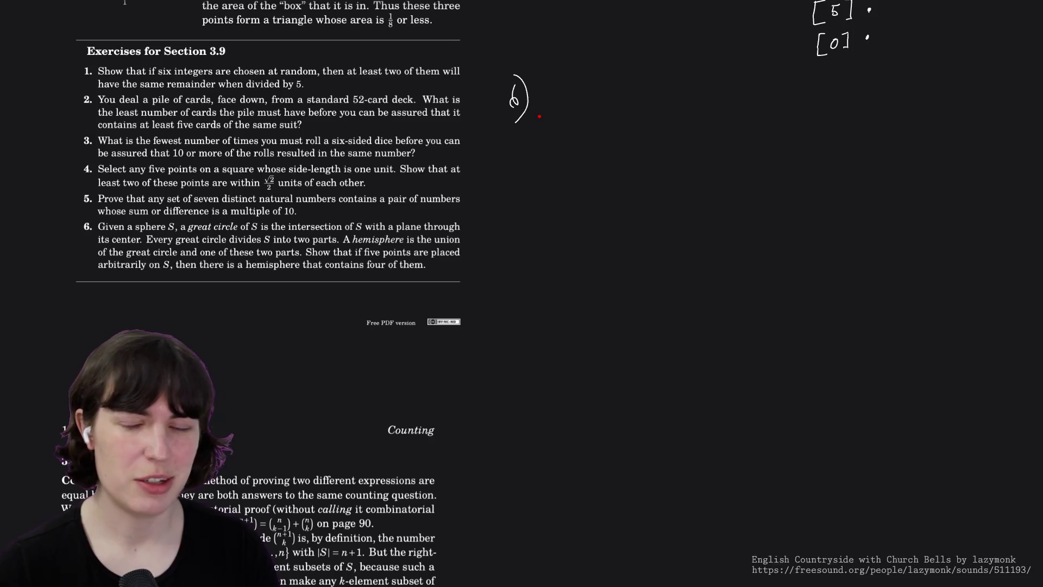
- Draw a sphere outline, its great circle and a cutting-plane edge, plus a second tilted plane
mouse_move(634, 84)
left_mouse_down()
mouse_move(616, 82)
mouse_move(640, 113)
mouse_move(609, 154)
left_mouse_up()
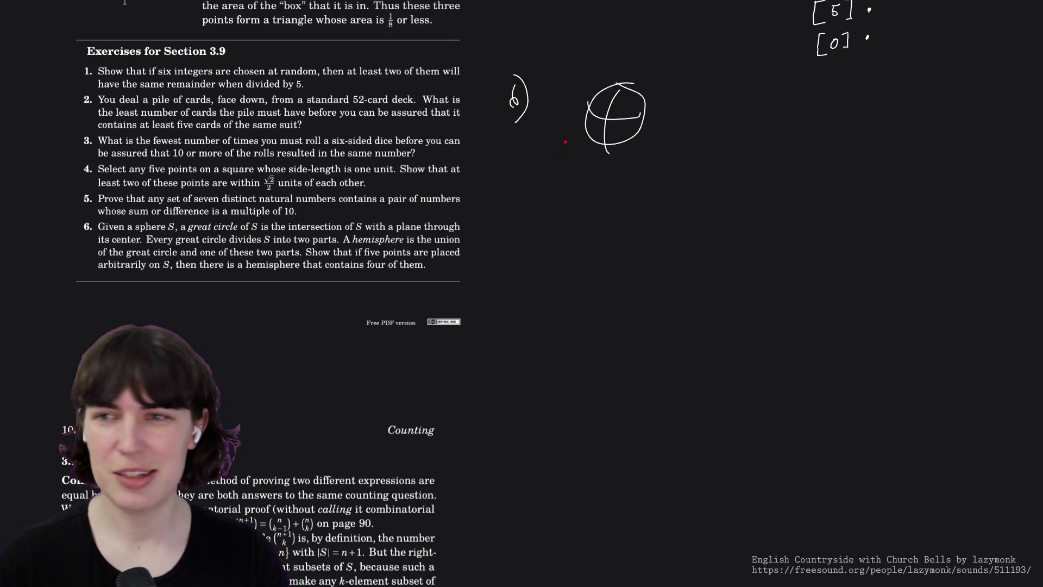
mouse_move(550, 139)
left_mouse_down()
mouse_move(552, 163)
mouse_move(648, 91)
left_mouse_up()
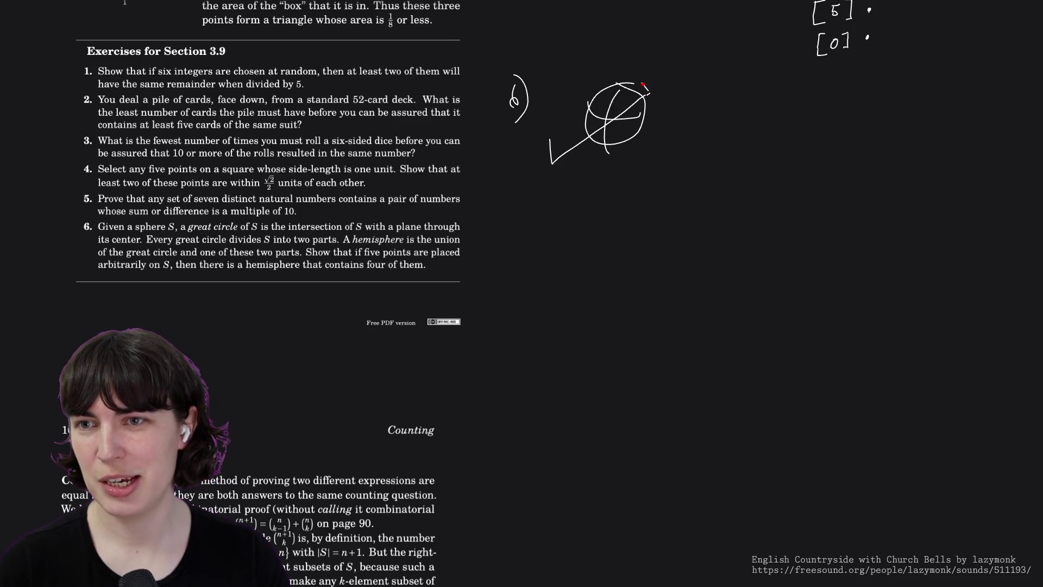
left_click_drag(551, 140, 641, 77)
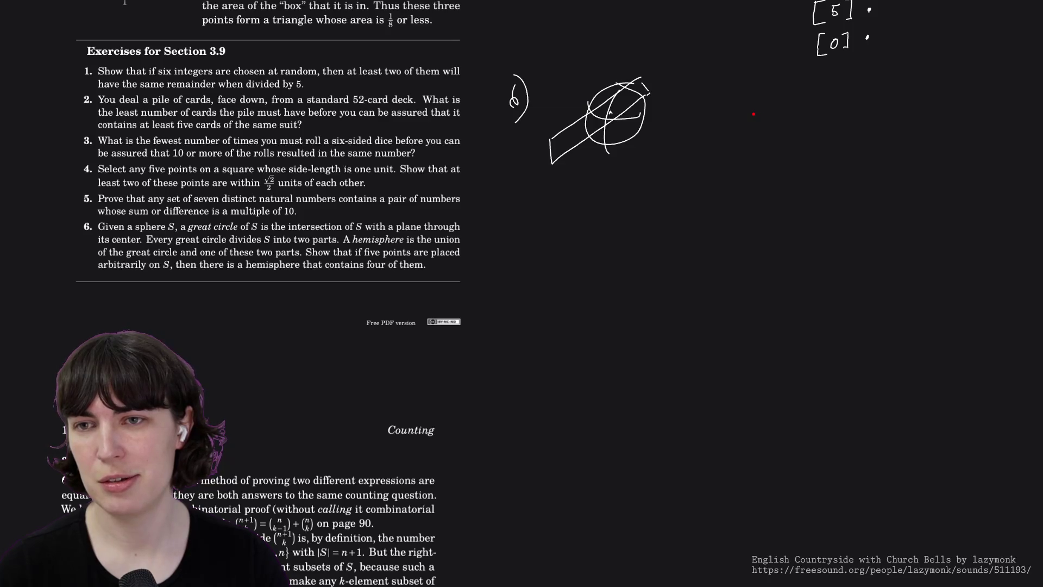
mouse_move(690, 141)
left_mouse_down()
mouse_move(763, 104)
mouse_move(780, 137)
mouse_move(712, 171)
mouse_move(699, 132)
mouse_move(720, 184)
mouse_move(787, 135)
mouse_move(769, 102)
mouse_move(727, 149)
mouse_move(763, 131)
mouse_move(739, 120)
left_mouse_up()
- Undo the plane sides, mark a hollow point, and draw lines across and around the dots
key("ctrl+z")
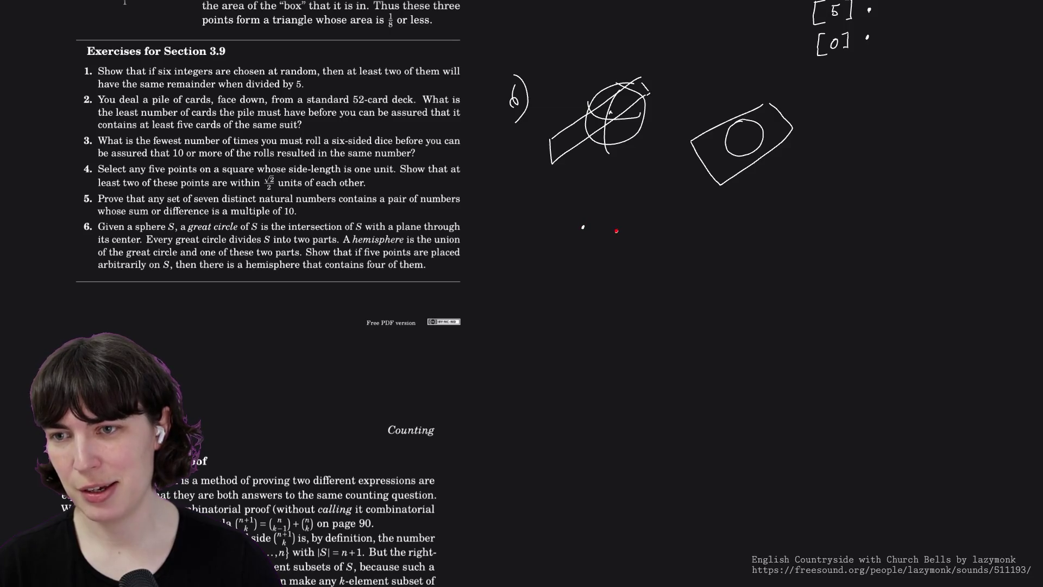
left_click_drag(564, 253, 564, 250)
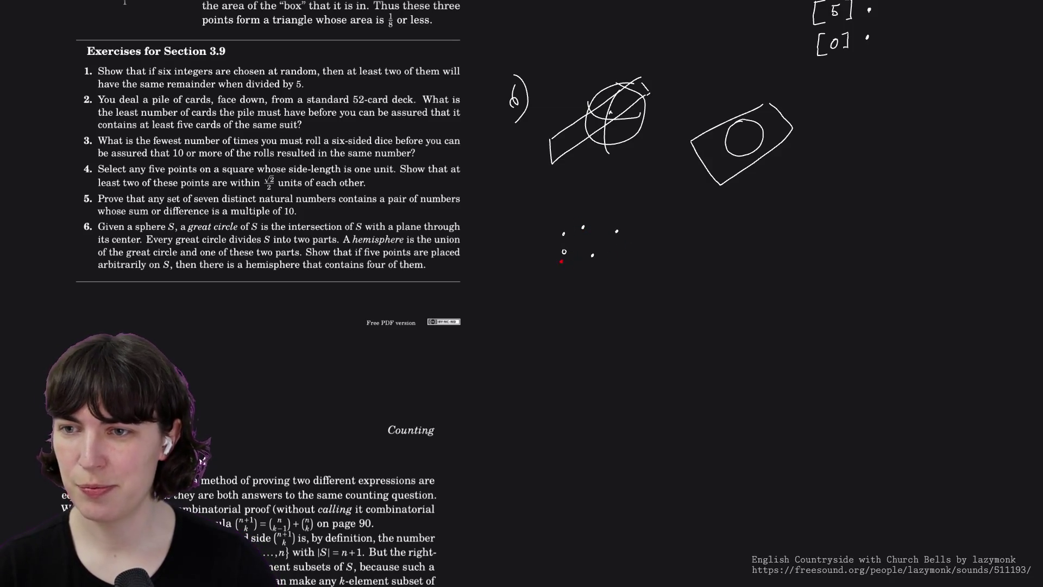
left_click_drag(551, 273, 609, 222)
mouse_move(549, 211)
left_mouse_down()
mouse_move(546, 270)
mouse_move(619, 275)
left_mouse_up()
left_click_drag(587, 212, 577, 208)
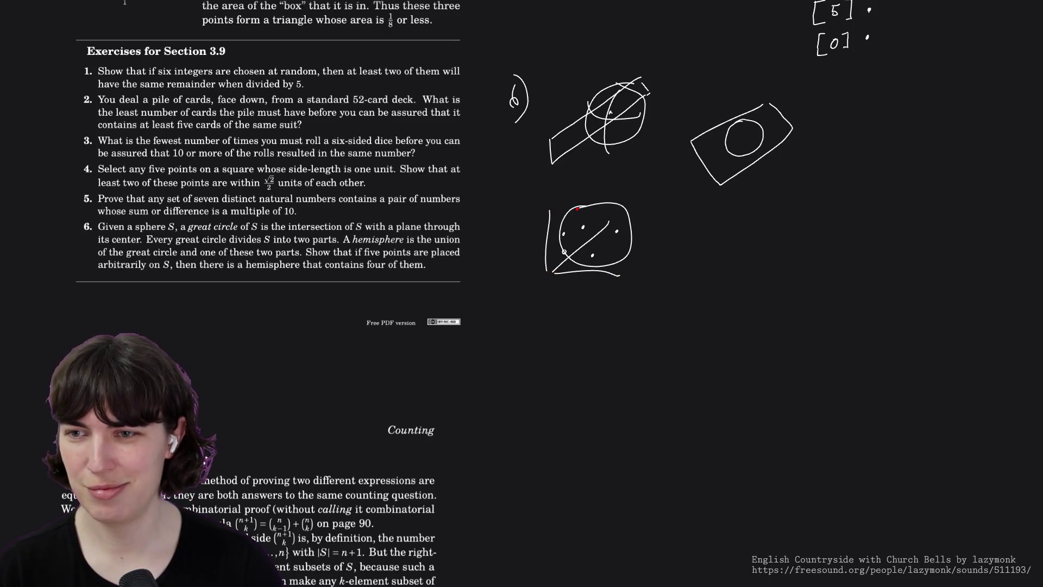
- Replace the trial circles around the dots with a dividing curve, then start a new sphere edge
key("ctrl+z")
mouse_move(586, 209)
left_mouse_down()
mouse_move(558, 231)
mouse_move(628, 250)
mouse_move(582, 209)
left_mouse_up()
key("ctrl+z")
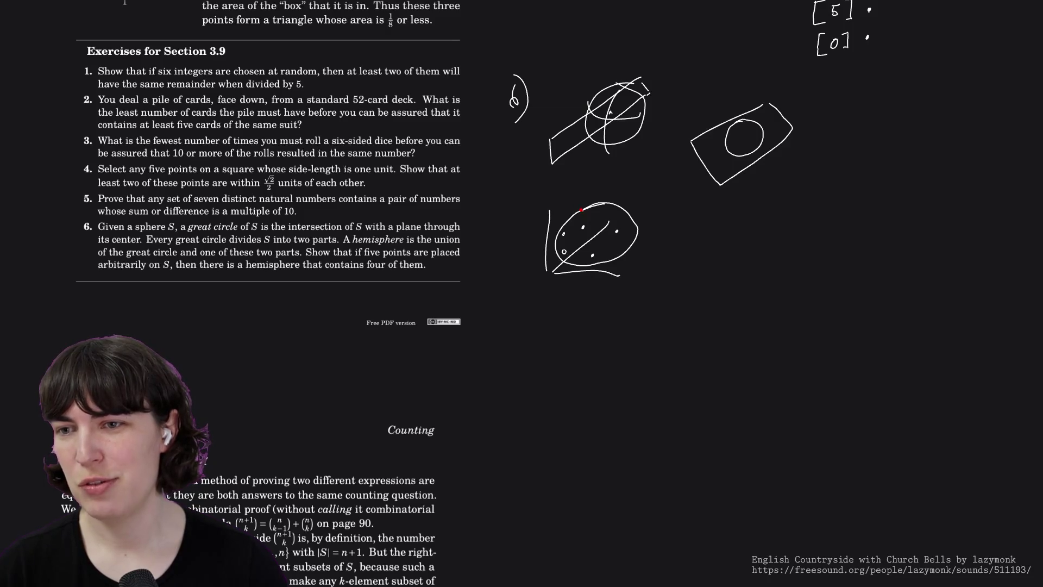
left_click_drag(582, 209, 609, 260)
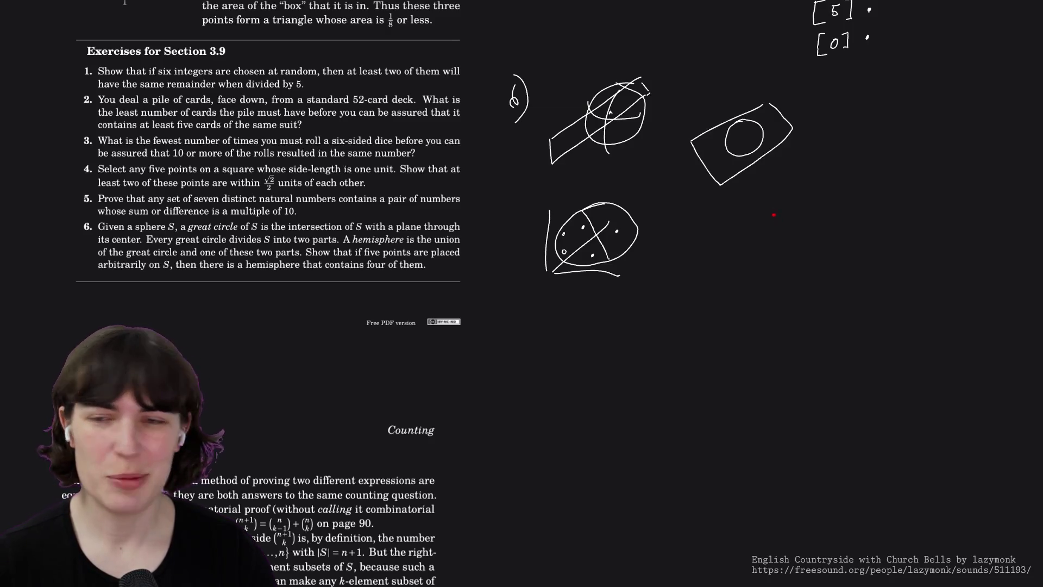
left_click_drag(761, 207, 766, 259)
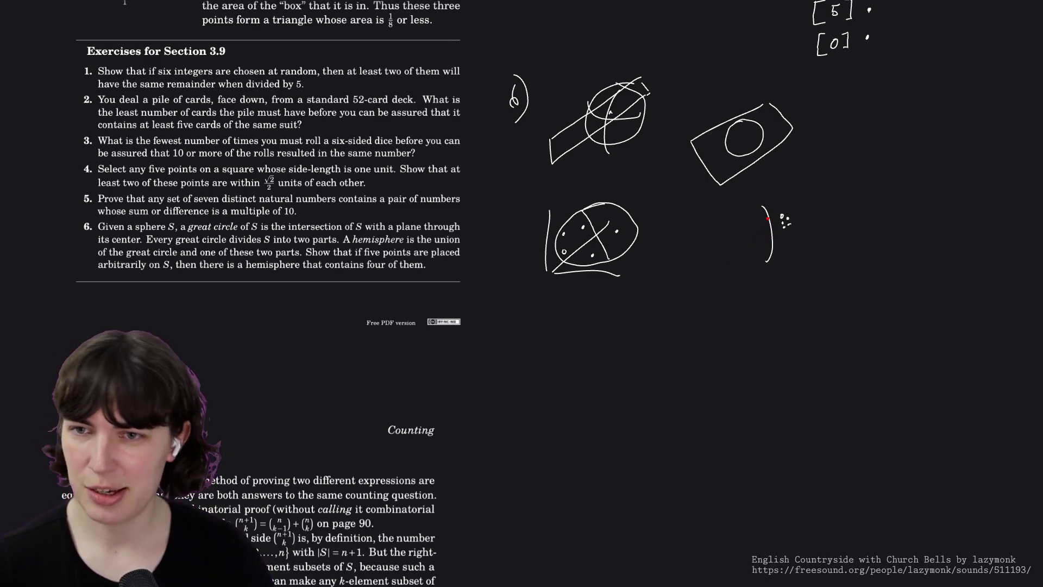
- Close the curve into a vertical great circle and draw the sphere outline around it
left_click_drag(760, 207, 762, 258)
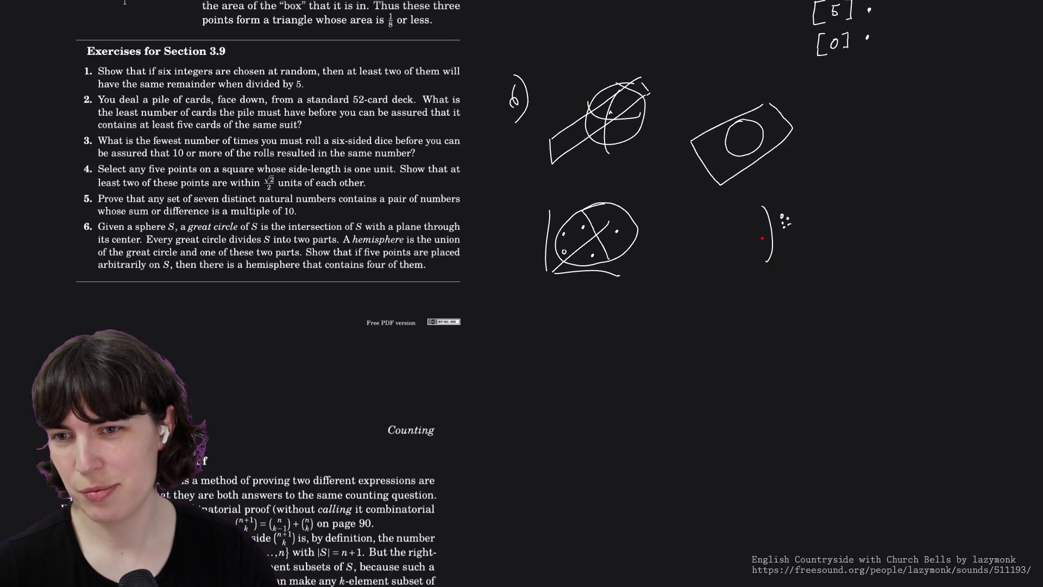
left_click_drag(763, 211, 755, 263)
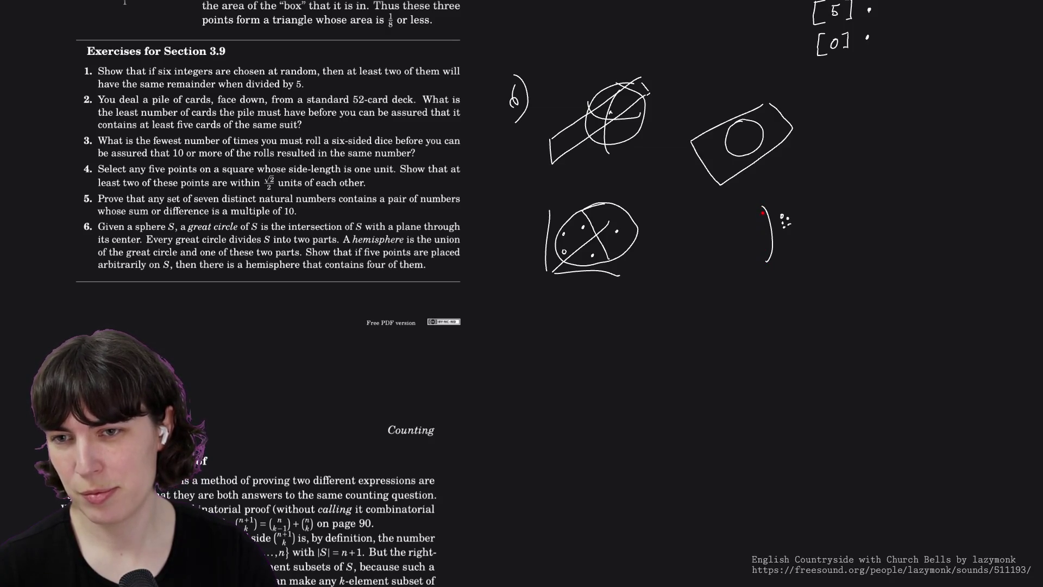
left_click_drag(762, 207, 763, 255)
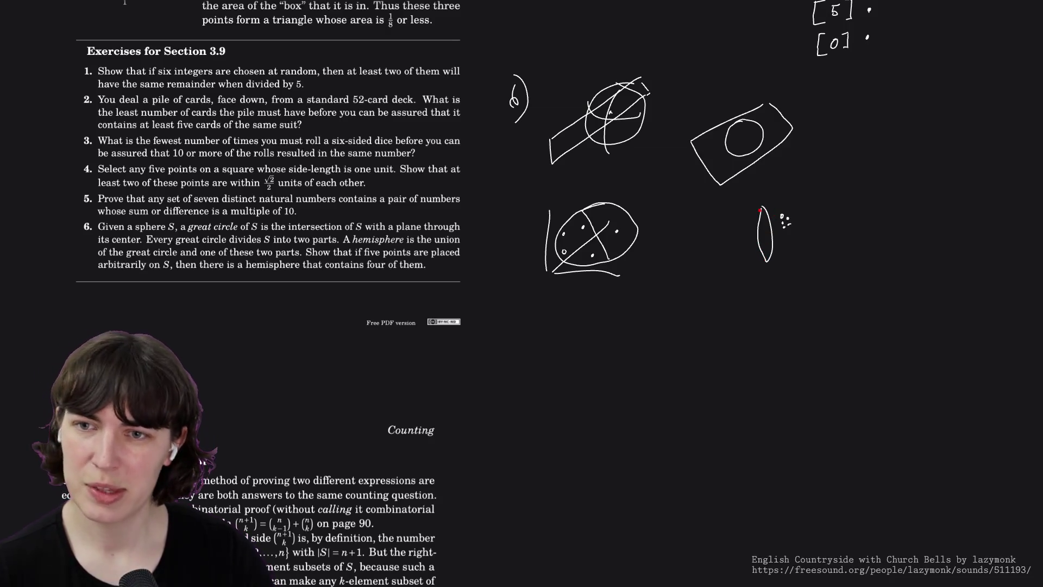
mouse_move(757, 206)
left_mouse_down()
mouse_move(803, 239)
mouse_move(745, 251)
mouse_move(771, 202)
left_mouse_up()
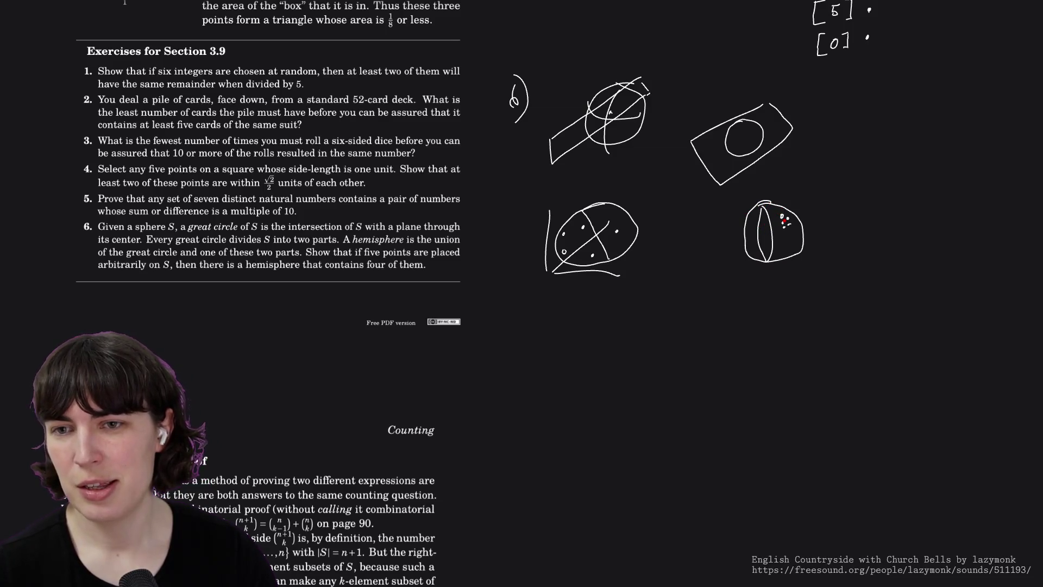
- In pink, trace a second great circle through the points and add an arrow at the cluster
right_click(791, 241)
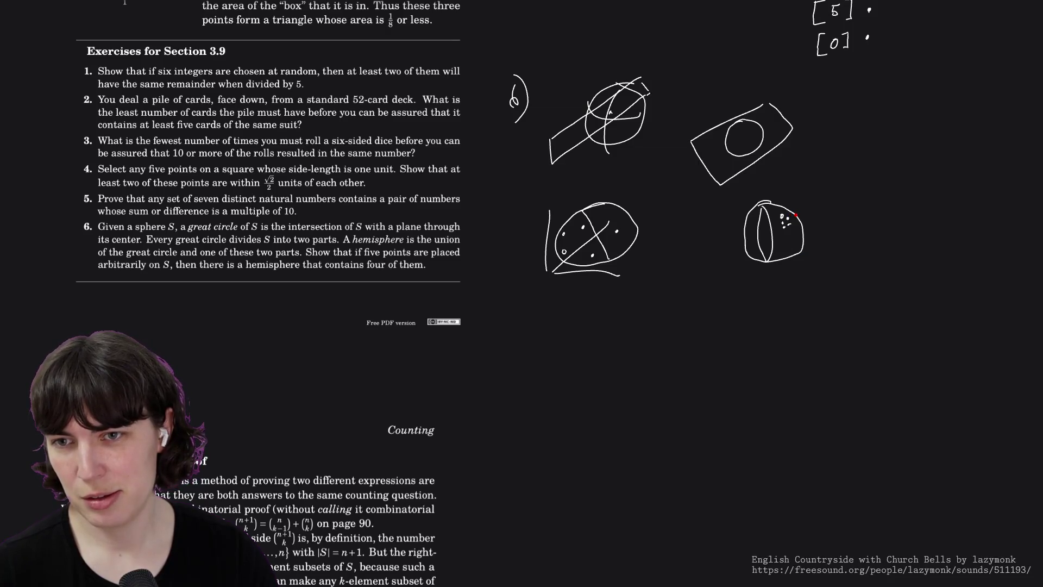
mouse_move(796, 215)
left_mouse_down()
mouse_move(746, 237)
mouse_move(797, 222)
left_mouse_up()
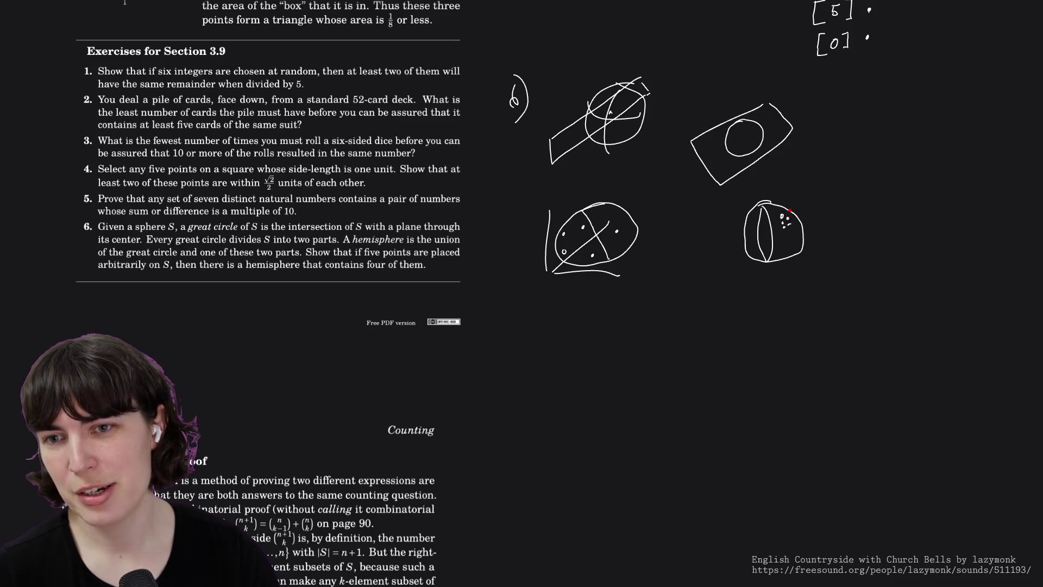
mouse_move(787, 214)
left_mouse_down()
mouse_move(748, 242)
mouse_move(787, 215)
left_mouse_up()
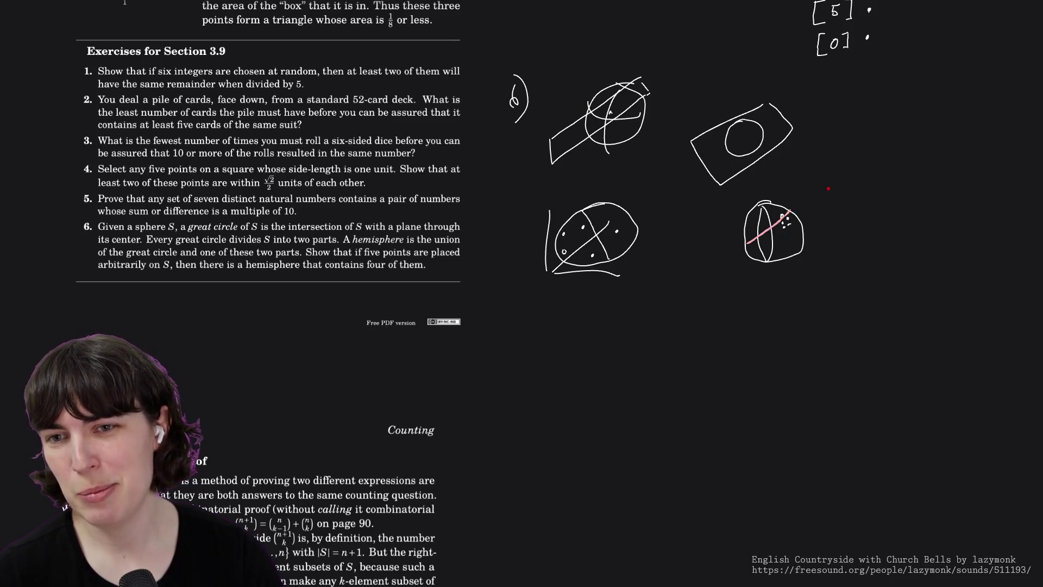
left_click_drag(790, 192, 787, 203)
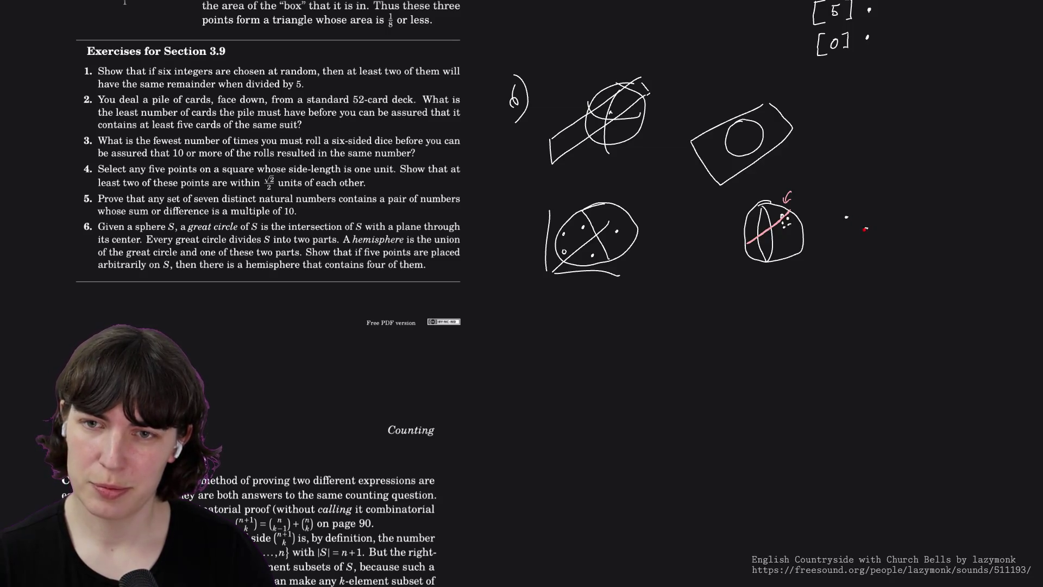
left_click(831, 233)
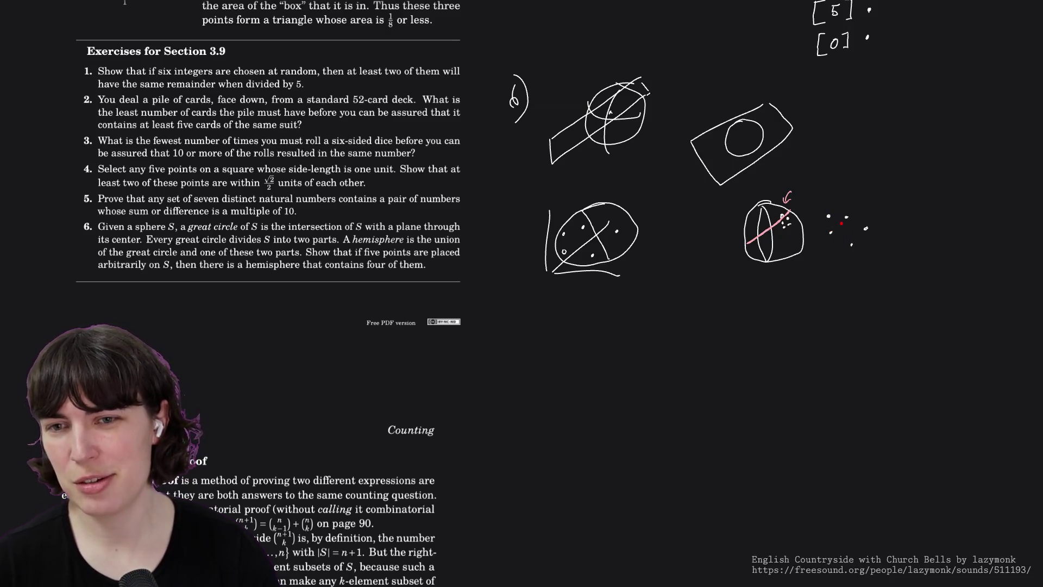
left_click(829, 217)
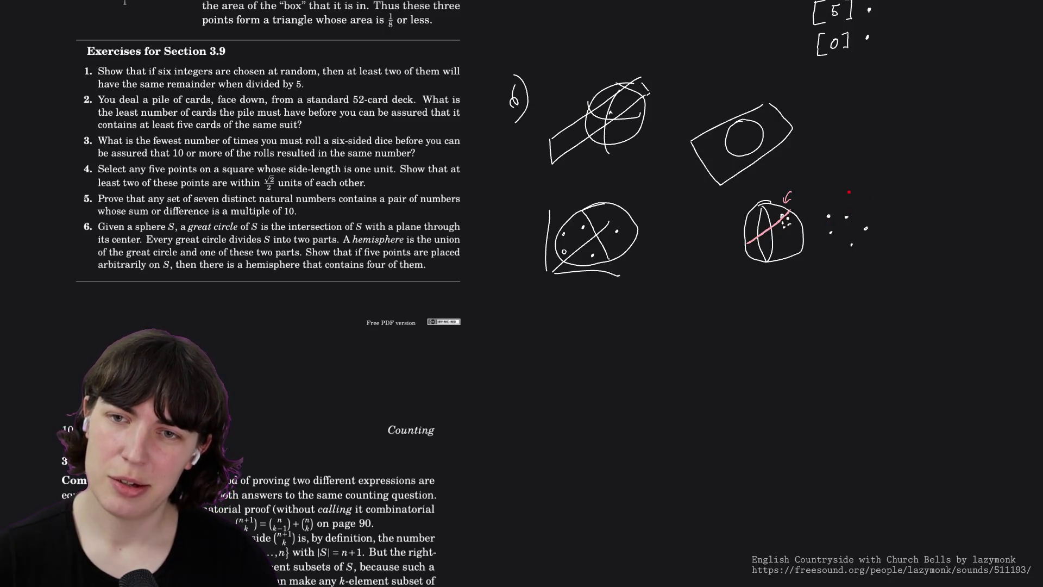
left_click_drag(850, 190, 796, 258)
key("ctrl+z")
left_click_drag(851, 193, 802, 265)
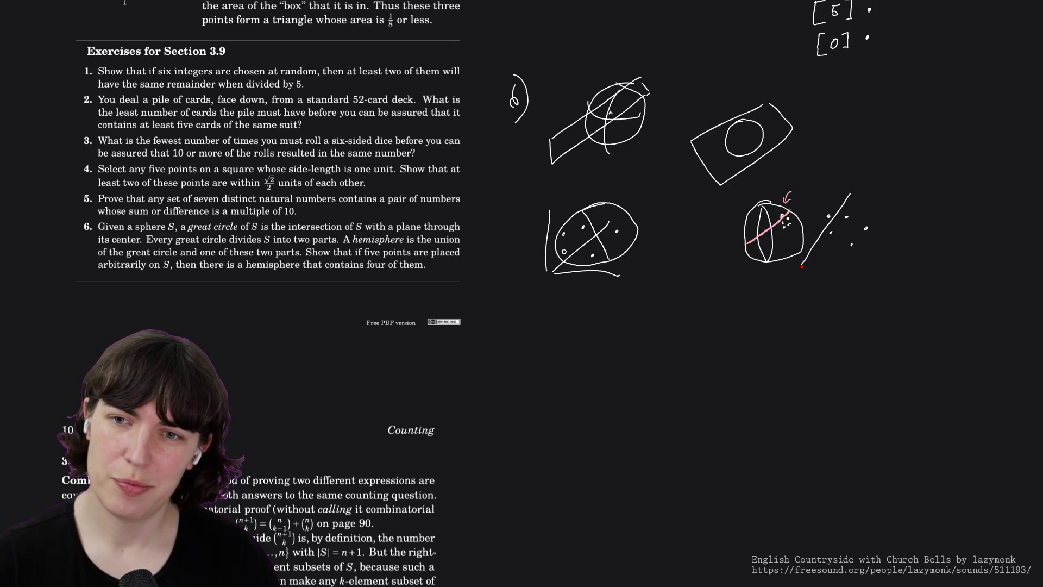
mouse_move(834, 274)
left_mouse_down()
mouse_move(887, 253)
mouse_move(869, 187)
mouse_move(796, 208)
mouse_move(811, 272)
left_mouse_up()
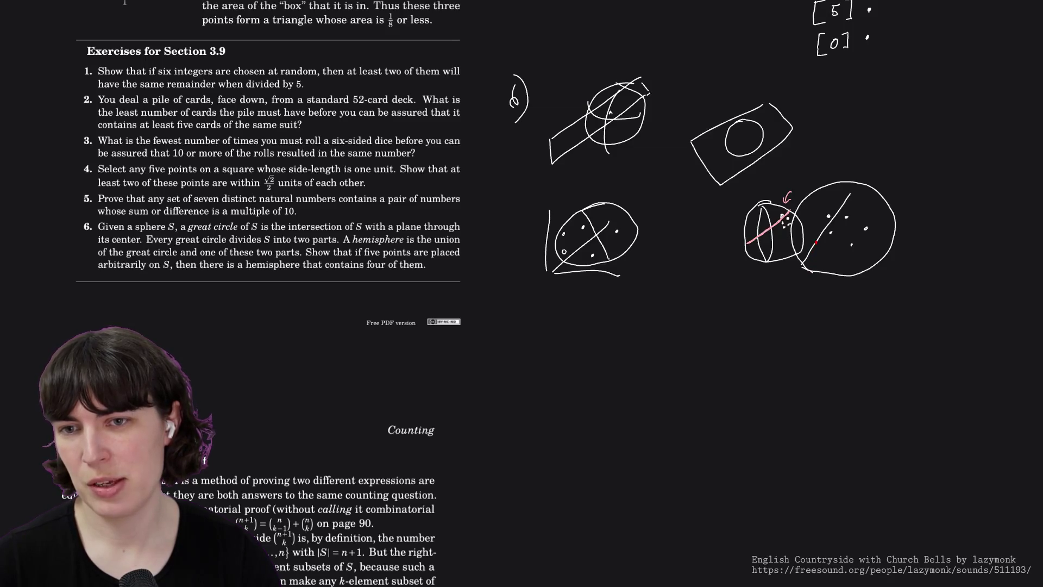
key("ctrl+z")
key("ctrl+z")
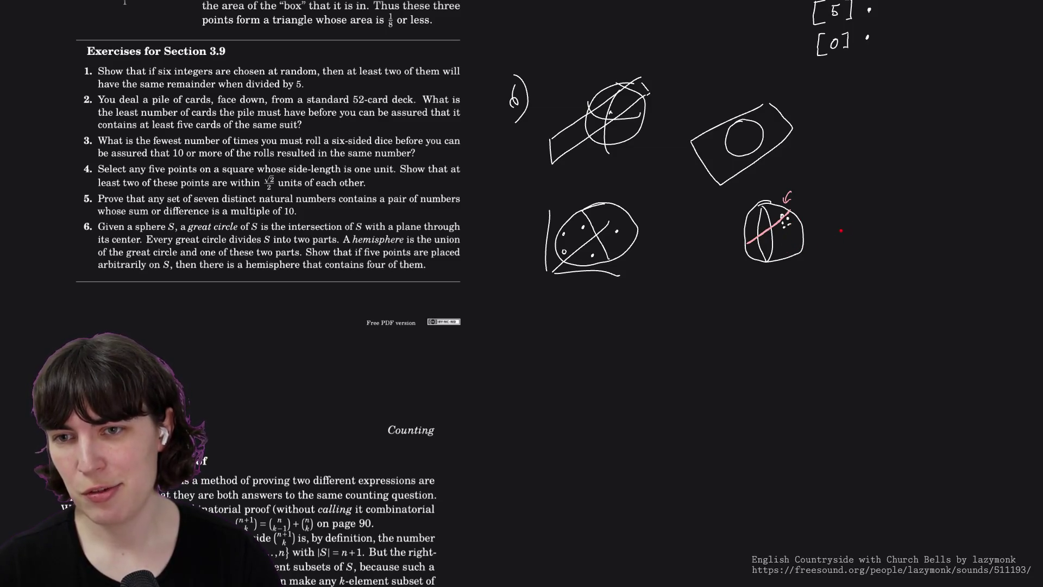
- Draw a new sphere outline right of the sketches, then undo a diagonal great-circle stroke
mouse_move(891, 199)
left_mouse_down()
mouse_move(870, 196)
mouse_move(845, 235)
mouse_move(878, 265)
mouse_move(907, 239)
mouse_move(906, 205)
mouse_move(889, 196)
left_mouse_up()
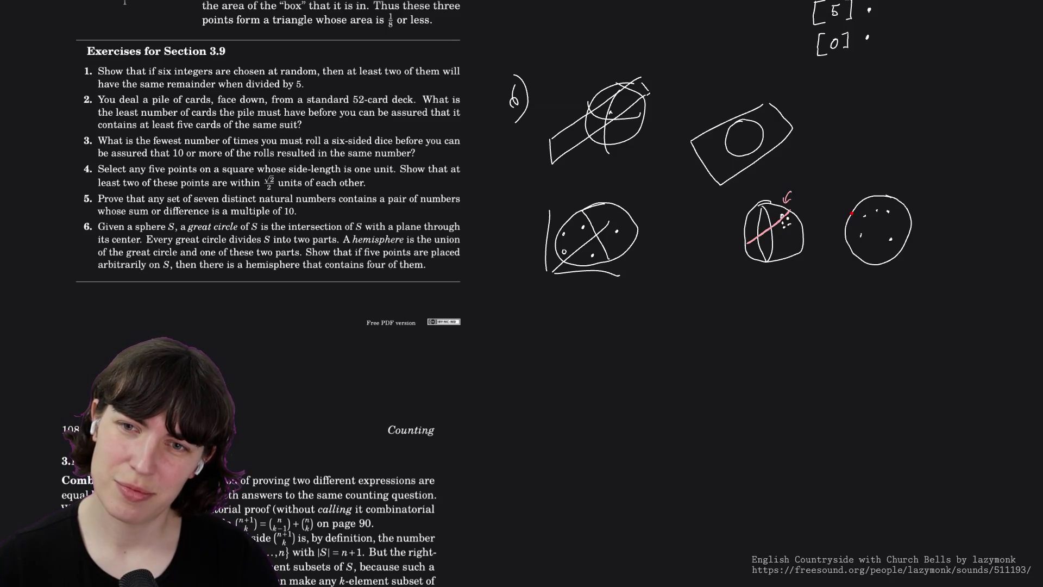
left_click_drag(854, 219, 883, 247)
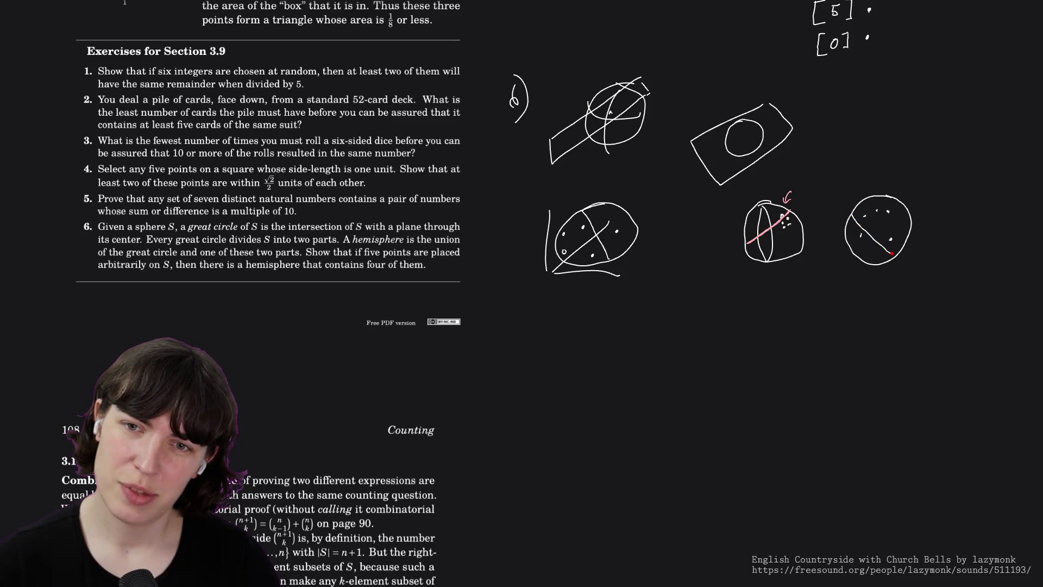
key("ctrl+z")
- Try a shorter great-circle arc and undo it, then briefly show and hide the Python editor
mouse_move(854, 215)
left_mouse_down()
mouse_move(894, 253)
mouse_move(855, 210)
left_mouse_up()
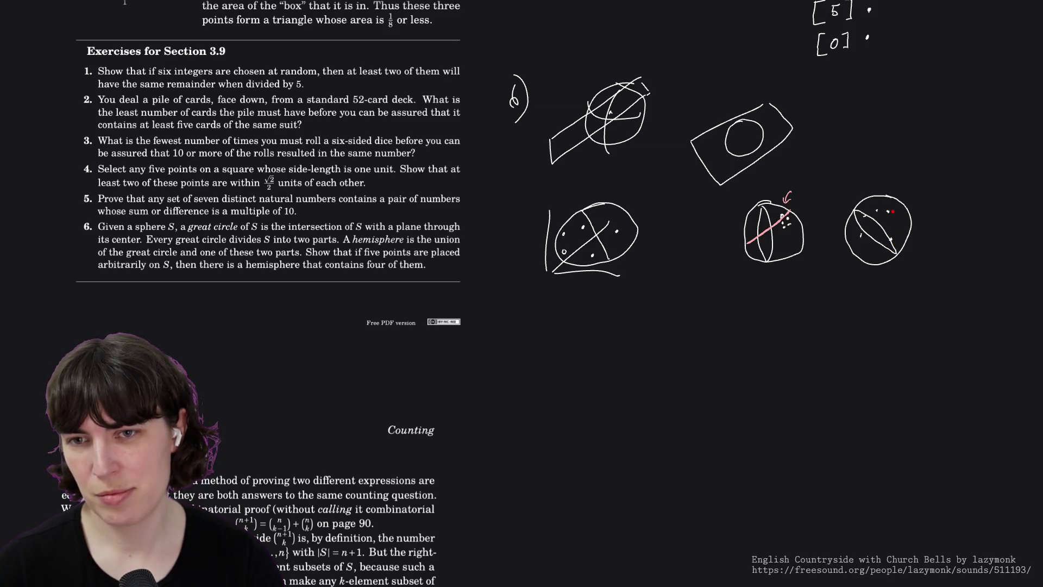
key("ctrl+z")
key("ctrl+z")
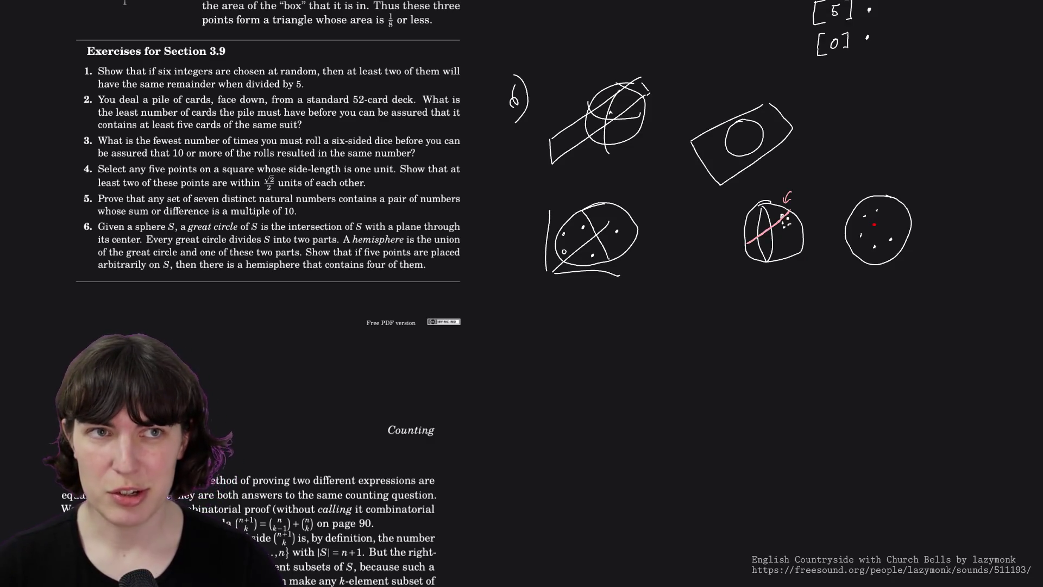
key("super+Tab")
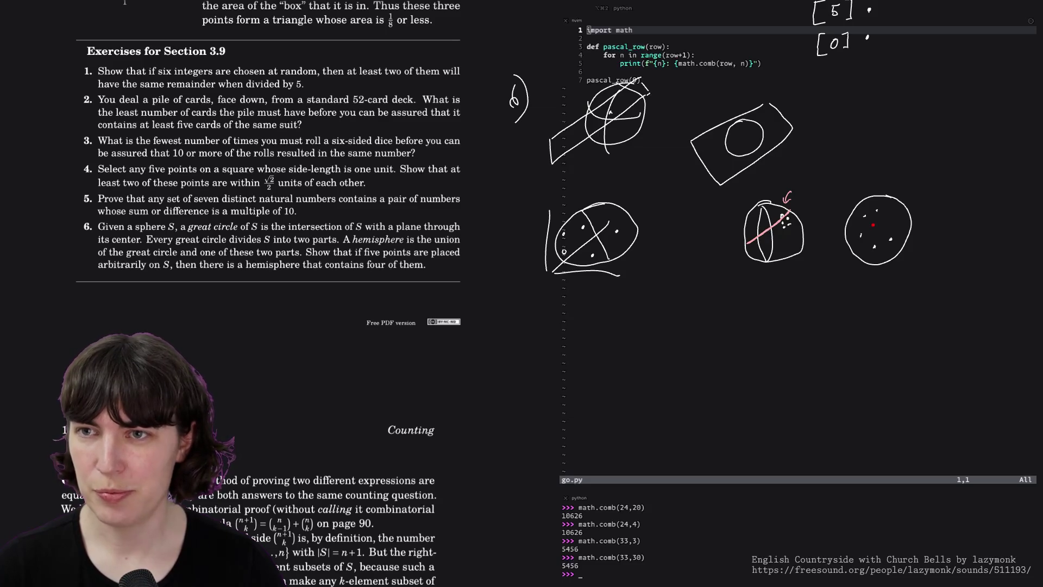
key("super+Tab")
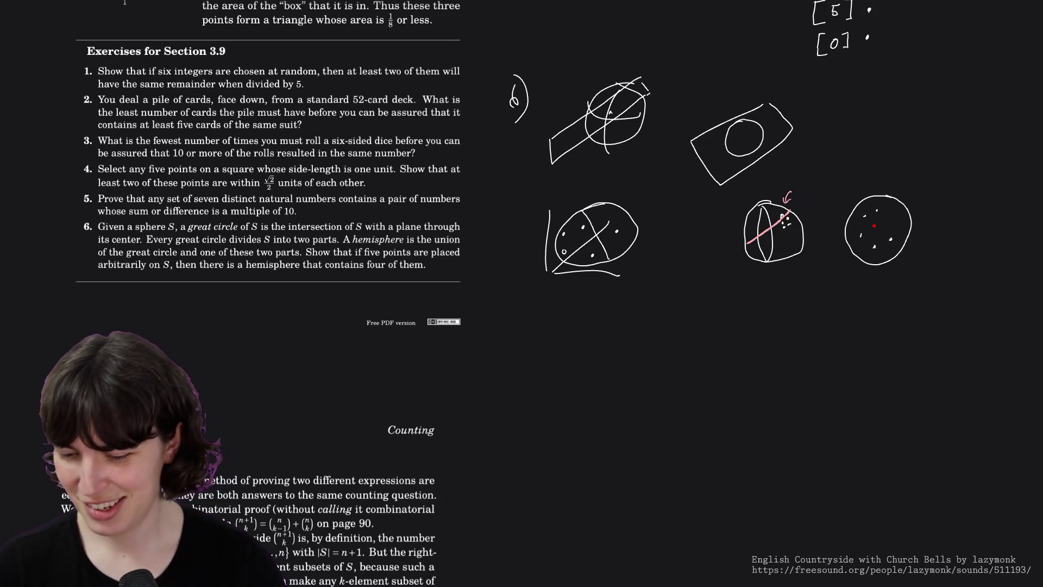